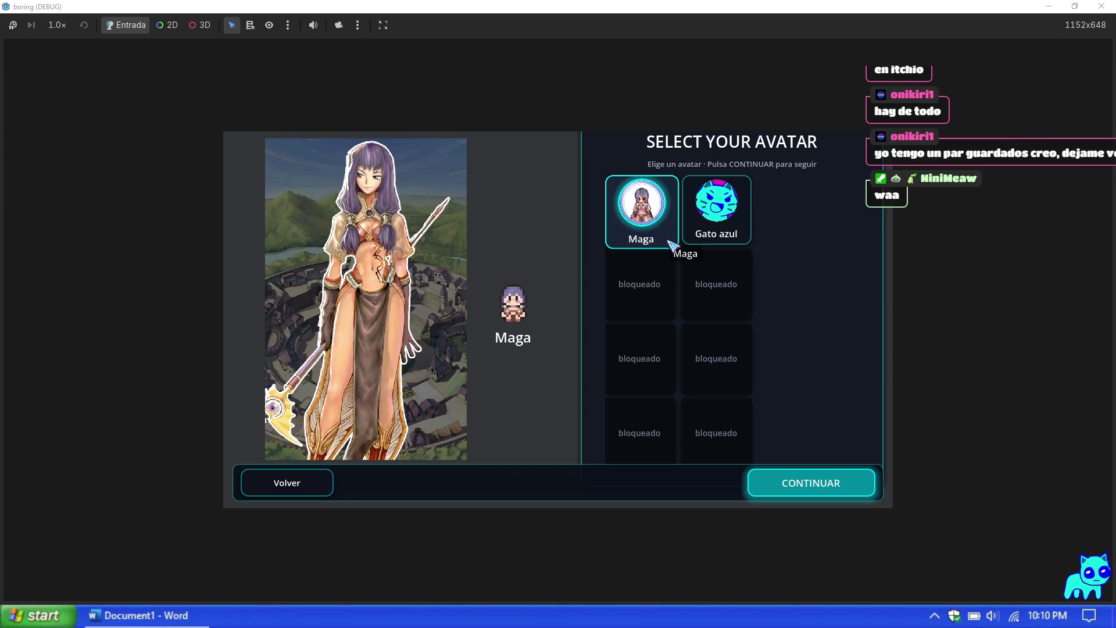
Step: Choose the Gato azul avatar instead of Maga, then close the game window
{"action": "left_click", "coordinate": [686, 245]}
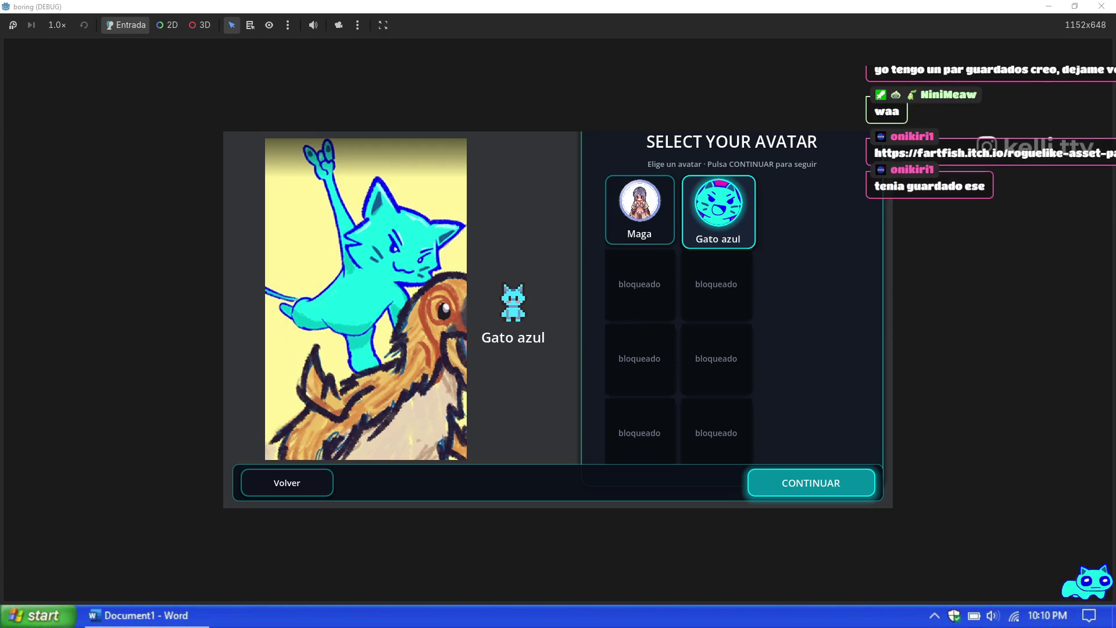
{"action": "key", "text": "alt+F4"}
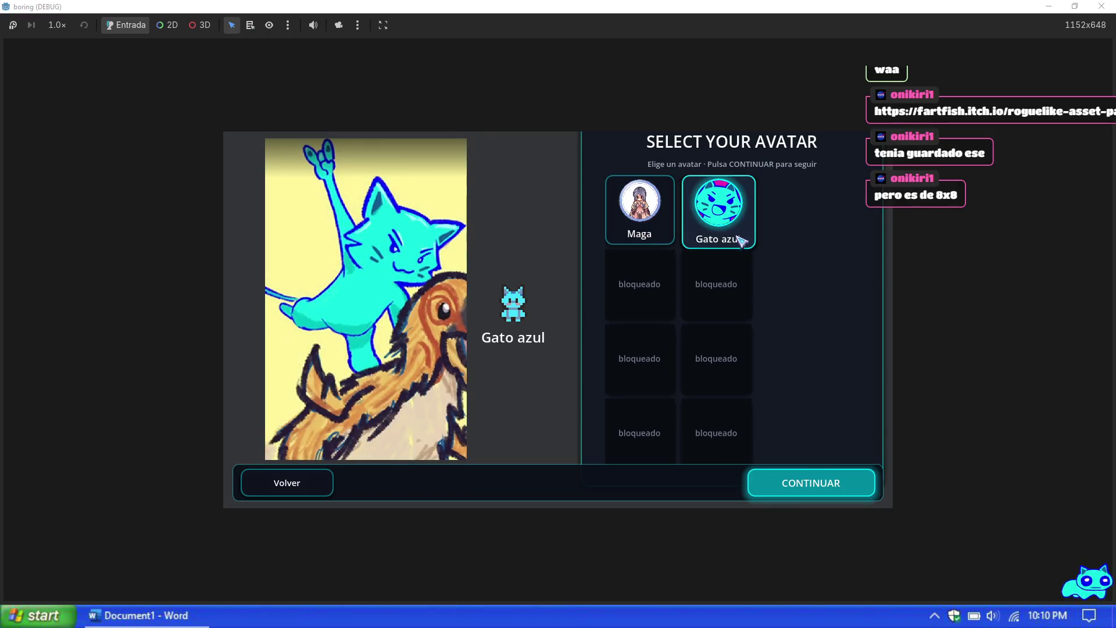
Step: Start a Mage run on Map 1 and use the Prueba panel to set max HP to 99999
{"action": "left_click", "coordinate": [793, 481]}
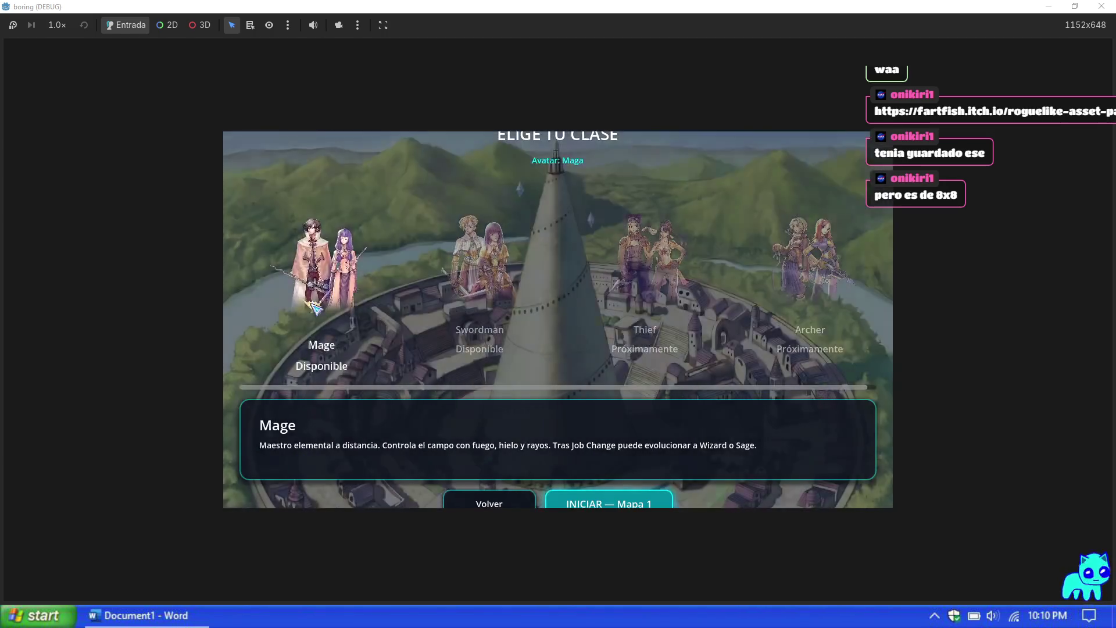
{"action": "left_click", "coordinate": [597, 506]}
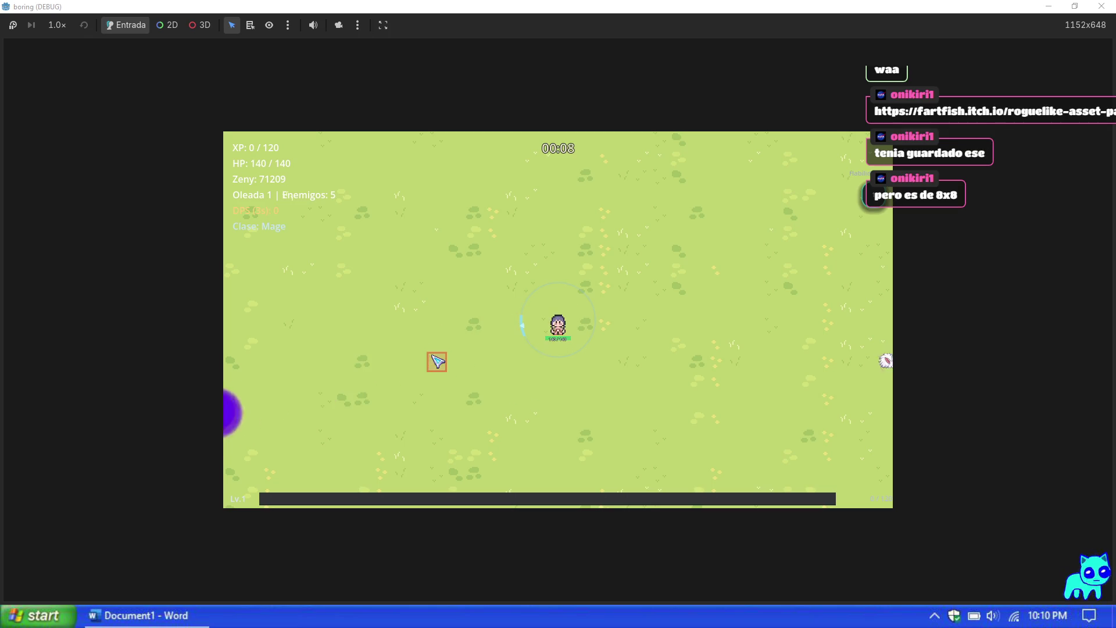
{"action": "key", "text": "F1"}
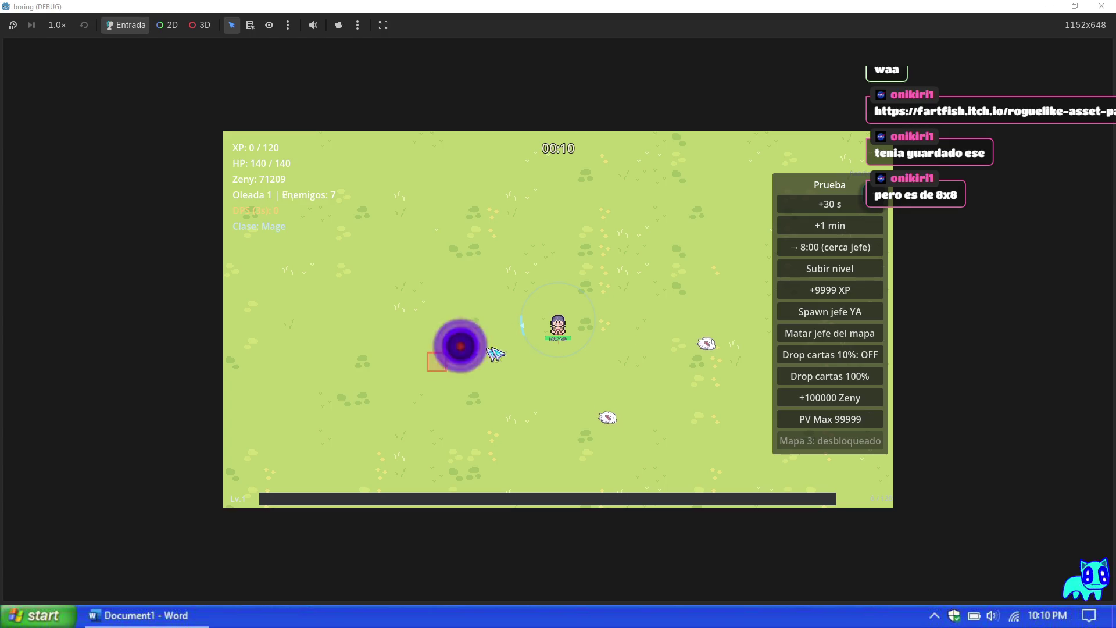
{"action": "left_click", "coordinate": [839, 419]}
Step: Add 9999 XP from the Prueba panel and take the first batch of upgrade cards
{"action": "left_click", "coordinate": [872, 287]}
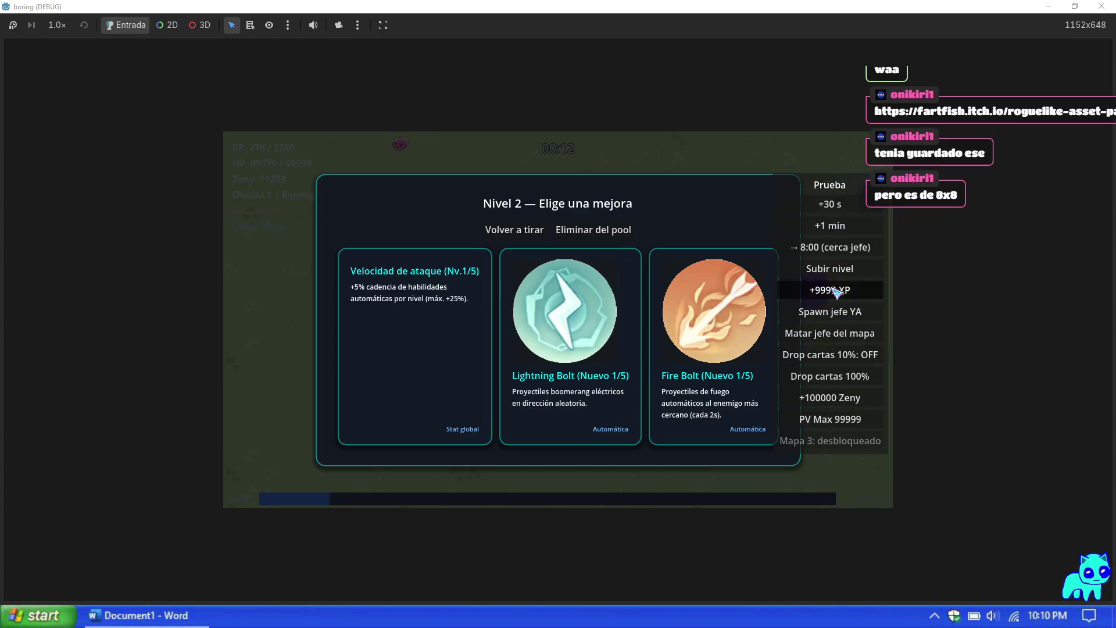
{"action": "left_click", "coordinate": [577, 374]}
{"action": "left_click", "coordinate": [582, 372]}
{"action": "left_click", "coordinate": [598, 369]}
{"action": "left_click", "coordinate": [651, 407]}
{"action": "left_click", "coordinate": [677, 372]}
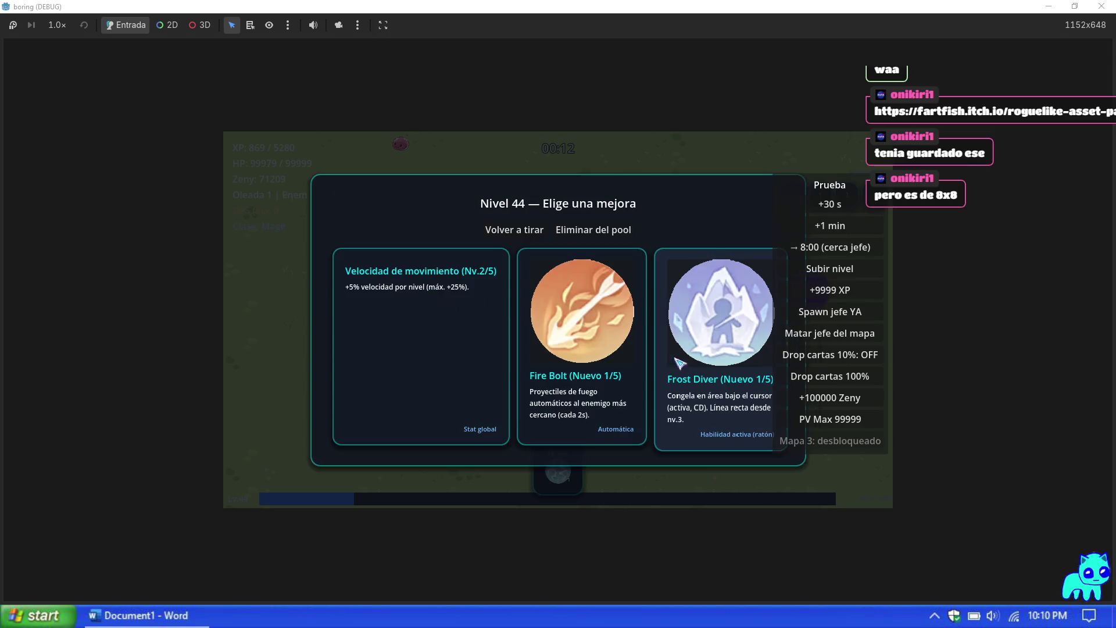
{"action": "left_click", "coordinate": [564, 379]}
{"action": "left_click", "coordinate": [564, 379]}
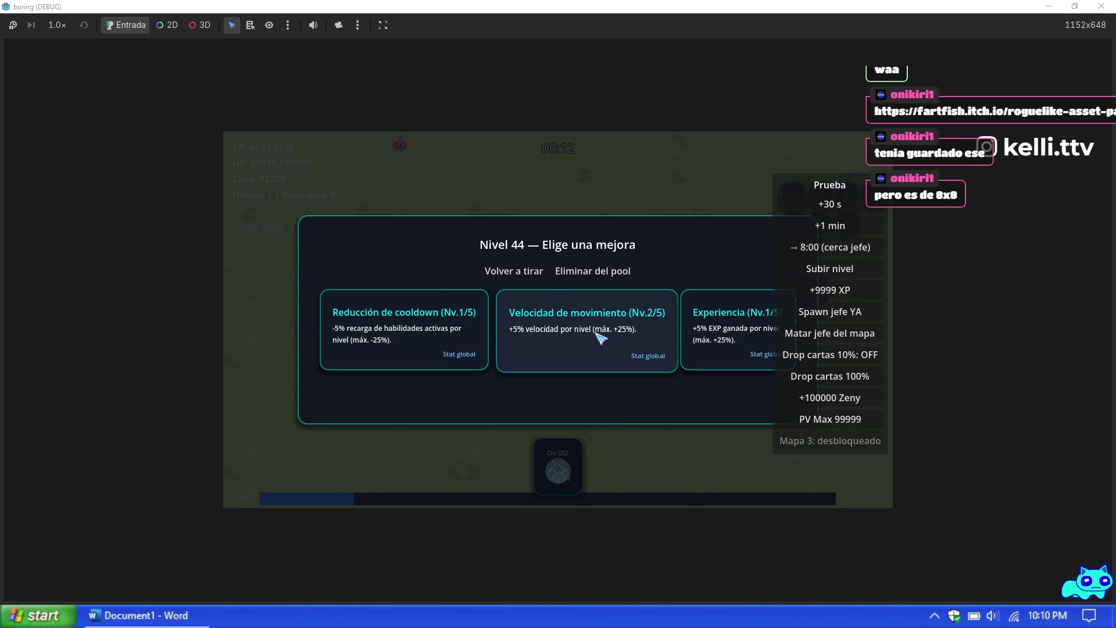
{"action": "left_click", "coordinate": [606, 348]}
Step: Level up Fire Bolt three times and raise Sight to its maximum level 5
{"action": "left_click", "coordinate": [403, 372]}
{"action": "left_click", "coordinate": [618, 374]}
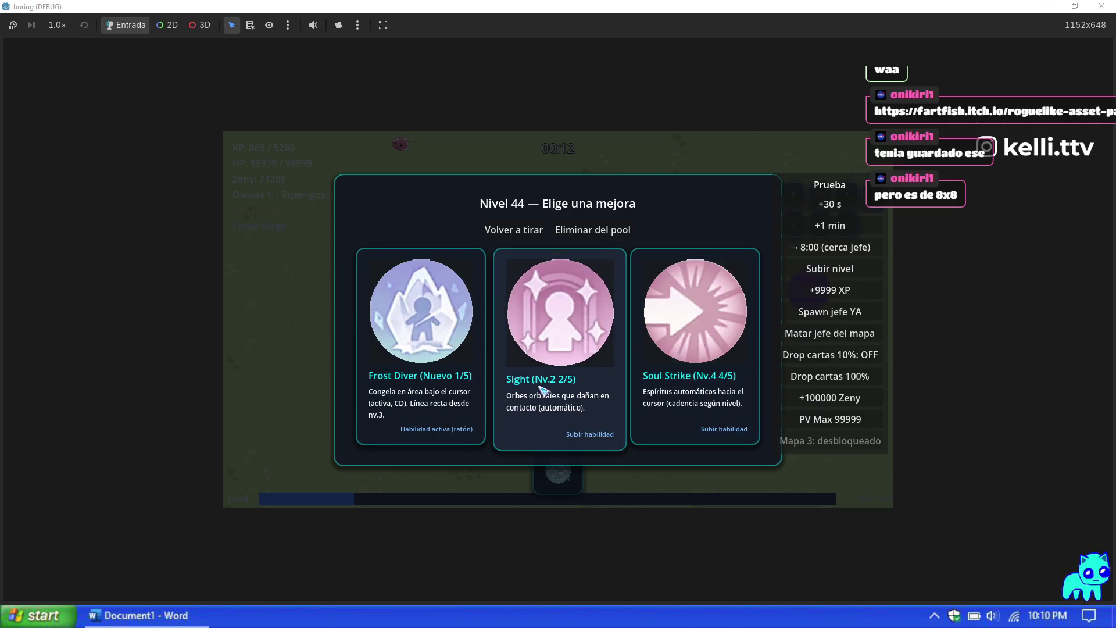
{"action": "left_click", "coordinate": [544, 387]}
{"action": "left_click", "coordinate": [537, 402]}
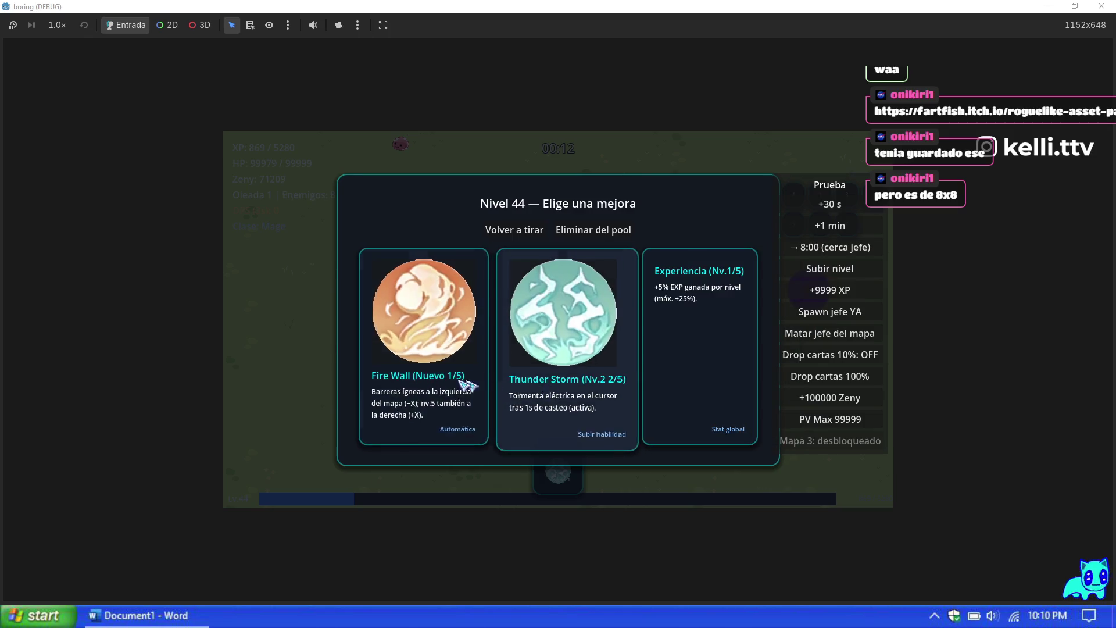
{"action": "left_click", "coordinate": [468, 384]}
{"action": "left_click", "coordinate": [444, 387]}
{"action": "left_click", "coordinate": [449, 378]}
{"action": "left_click", "coordinate": [477, 413]}
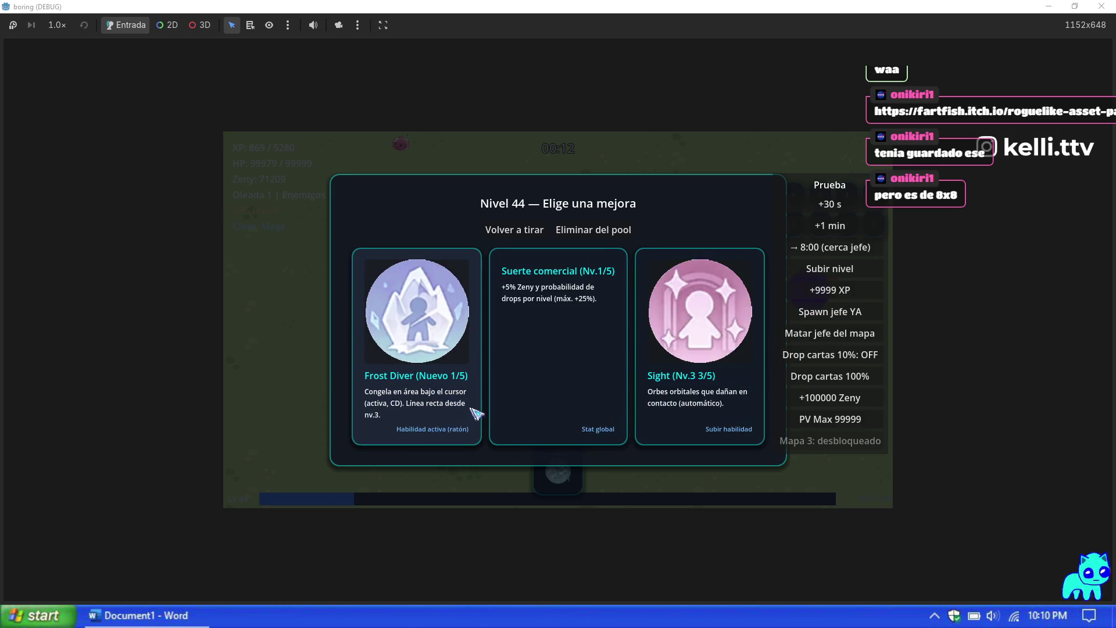
{"action": "left_click", "coordinate": [698, 401]}
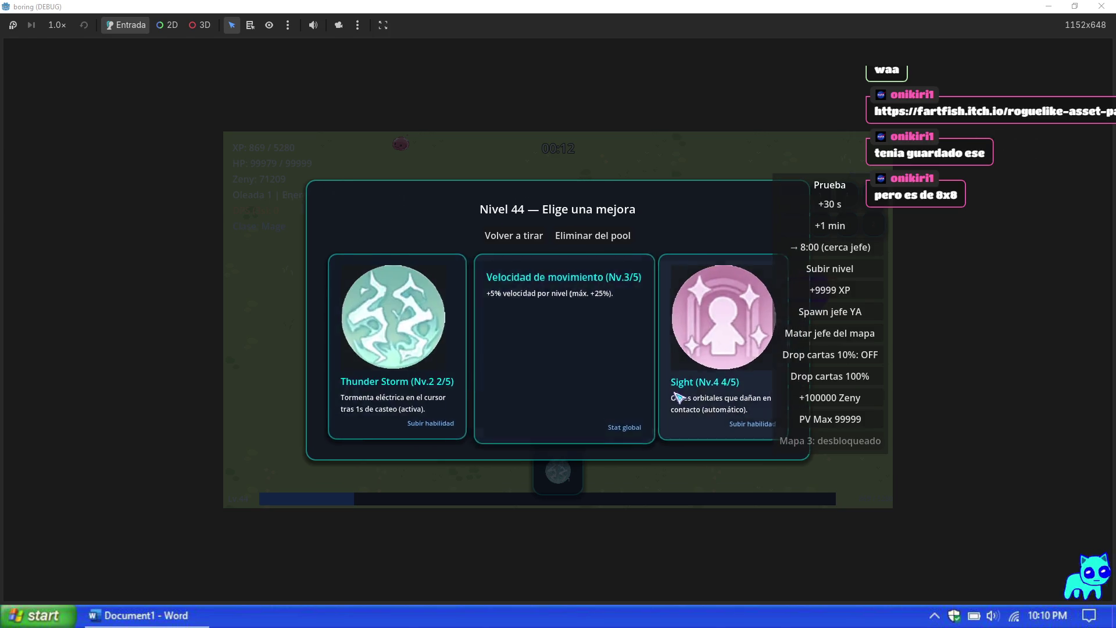
{"action": "left_click", "coordinate": [619, 420]}
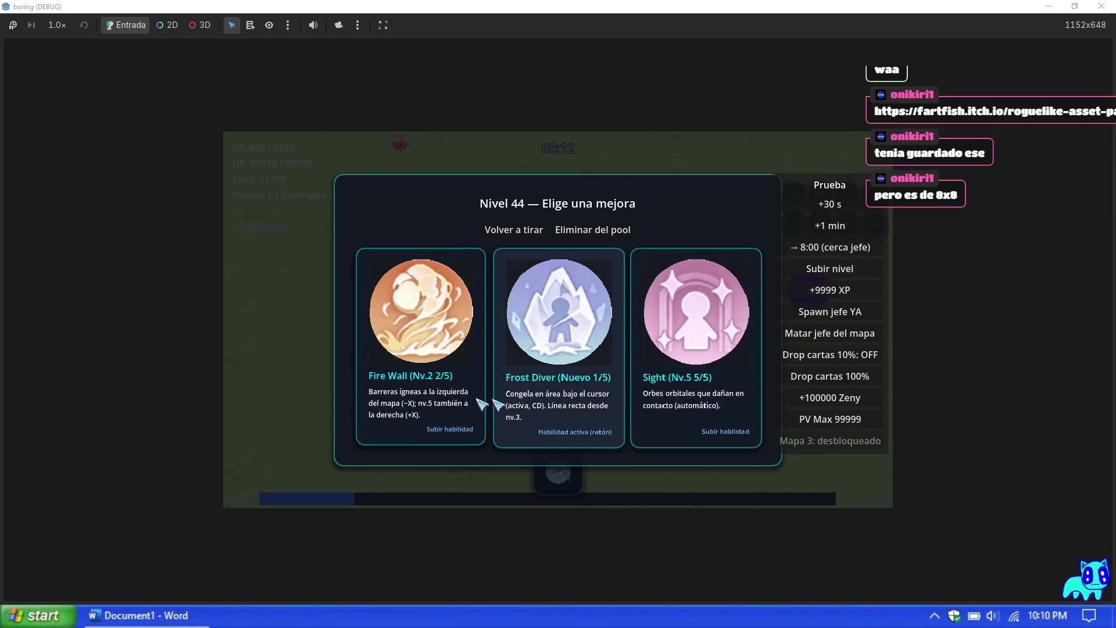
Step: Max out Fire Wall at level 5 and level up Soul Strike twice
{"action": "left_click", "coordinate": [481, 403]}
{"action": "left_click", "coordinate": [567, 399]}
{"action": "left_click", "coordinate": [520, 422]}
{"action": "left_click", "coordinate": [533, 410]}
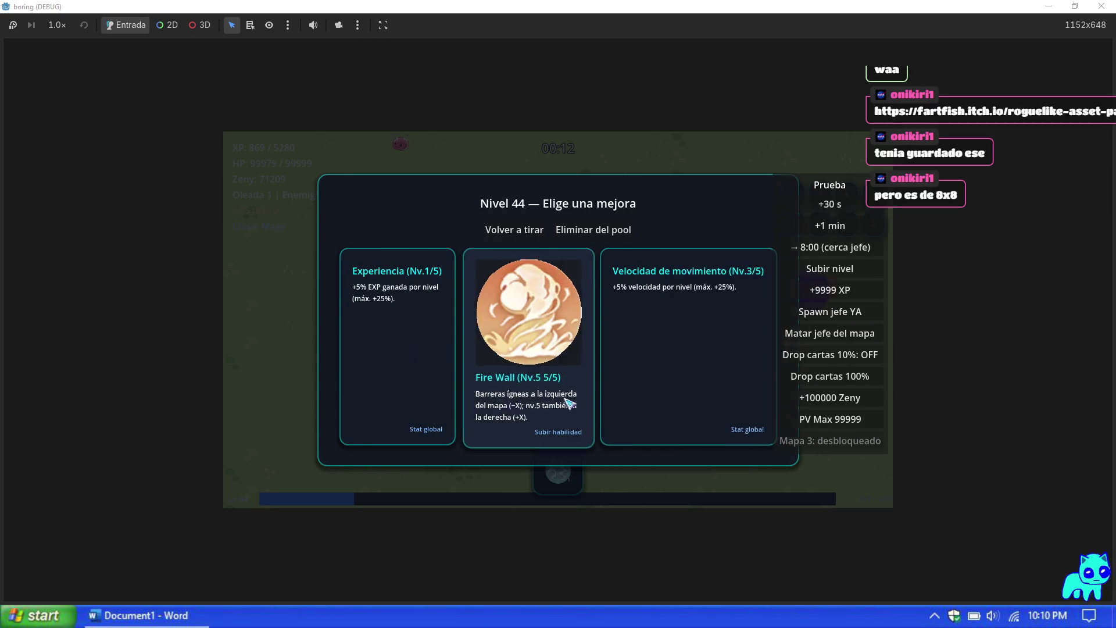
{"action": "left_click", "coordinate": [567, 402]}
{"action": "left_click", "coordinate": [448, 386]}
{"action": "left_click", "coordinate": [599, 420]}
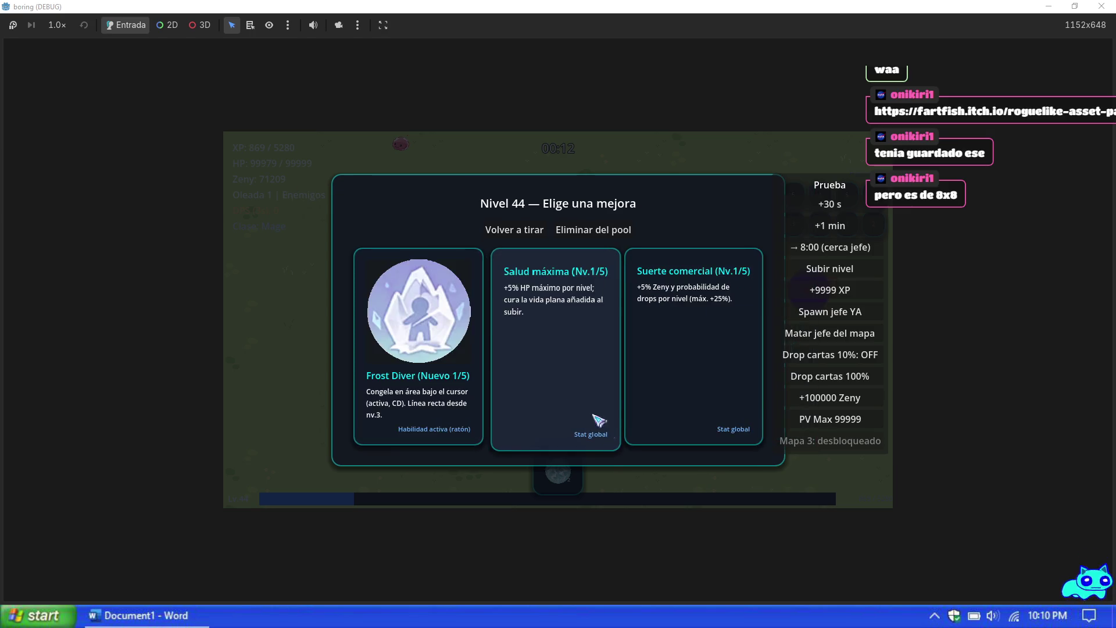
Step: Learn and level up Frost Diver, finishing with Velocidad de movimiento to resume play
{"action": "left_click", "coordinate": [419, 372]}
{"action": "left_click", "coordinate": [678, 374]}
{"action": "left_click", "coordinate": [645, 391]}
{"action": "left_click", "coordinate": [563, 378]}
{"action": "left_click", "coordinate": [416, 373]}
{"action": "left_click", "coordinate": [637, 368]}
{"action": "left_click", "coordinate": [640, 370]}
{"action": "left_click", "coordinate": [631, 372]}
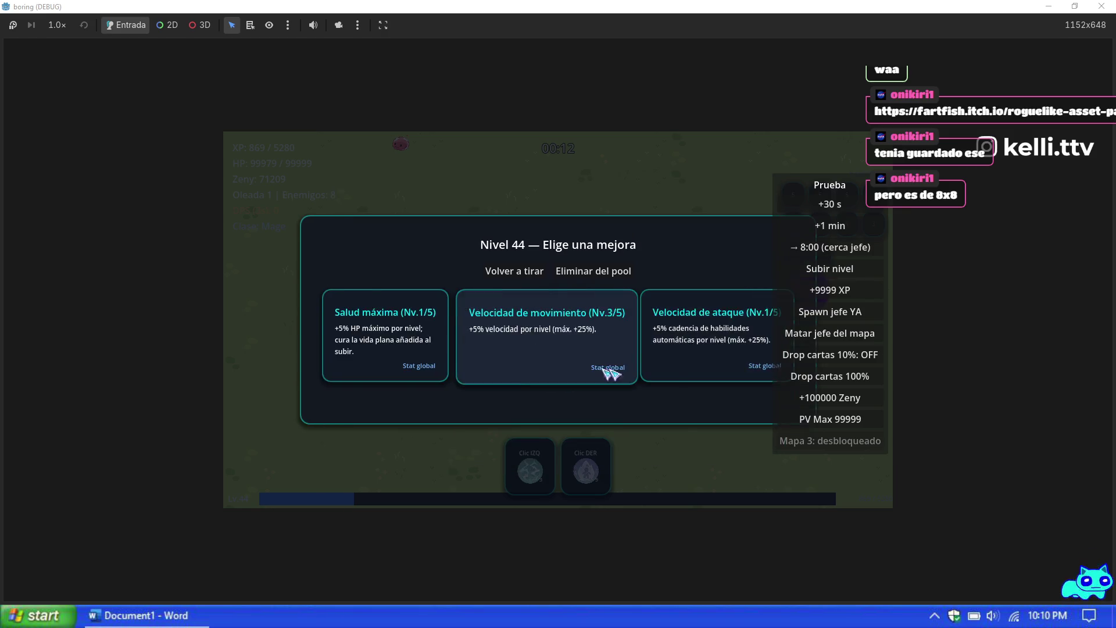
{"action": "left_click", "coordinate": [609, 372]}
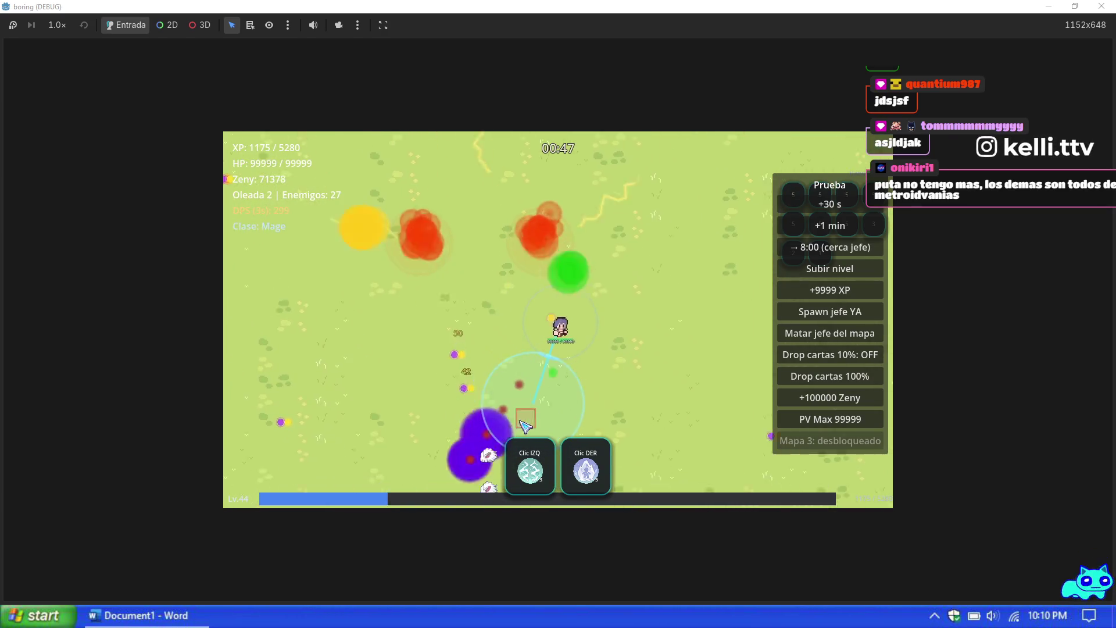
Step: Pause the run to show the Pausa menu with master 100%, music 0%, effects 5%
{"action": "key", "text": "Escape"}
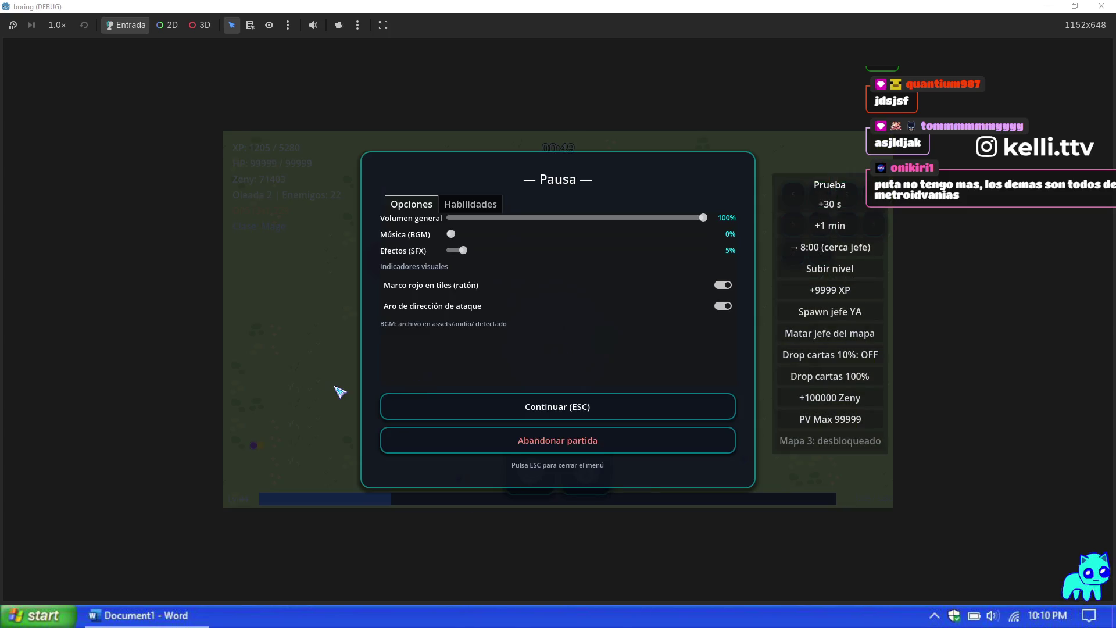
Step: Stop the debug game with F8 and return to the editor
{"action": "key", "text": "F8"}
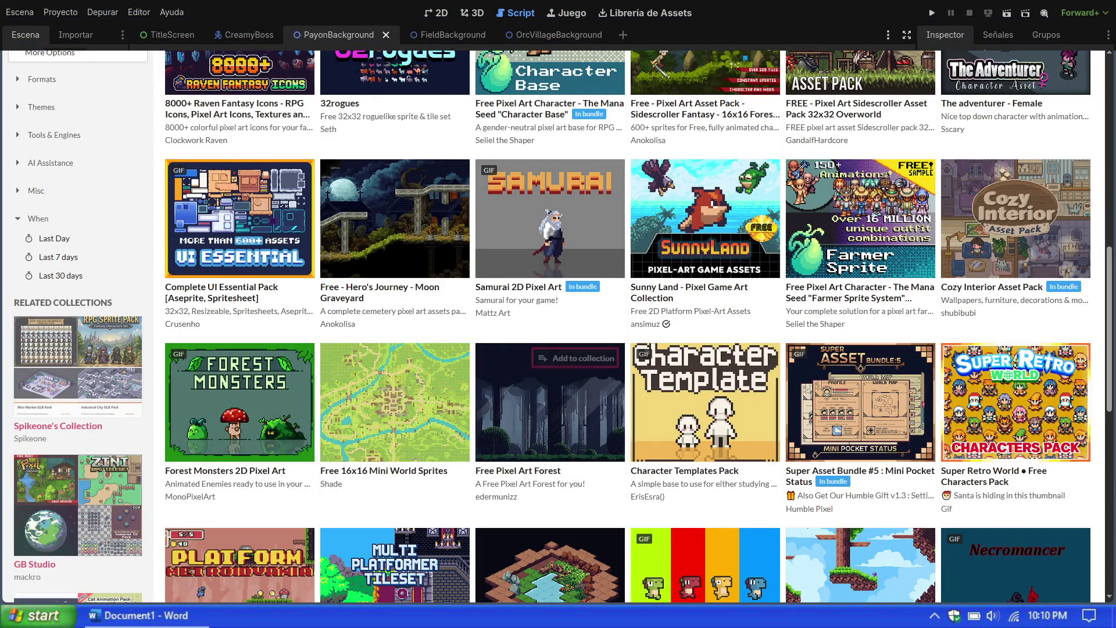
Step: Scroll down the itch.io free asset listing to Fire Spell Effect 02 and 1050 RPG Effects 64x64
{"action": "scroll", "coordinate": [550, 401], "scroll_direction": "up", "scroll_amount": 2}
{"action": "scroll", "coordinate": [549, 500], "scroll_direction": "up", "scroll_amount": 1}
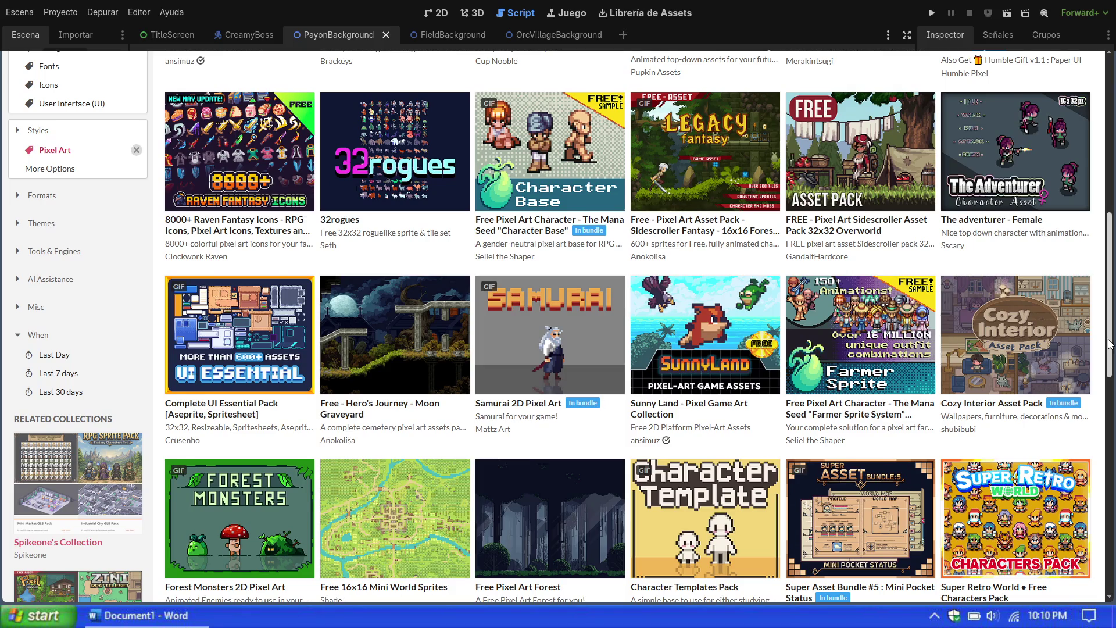
{"action": "left_click_drag", "start_coordinate": [1111, 343], "coordinate": [1112, 330]}
{"action": "scroll", "coordinate": [1107, 349], "scroll_direction": "down", "scroll_amount": 5}
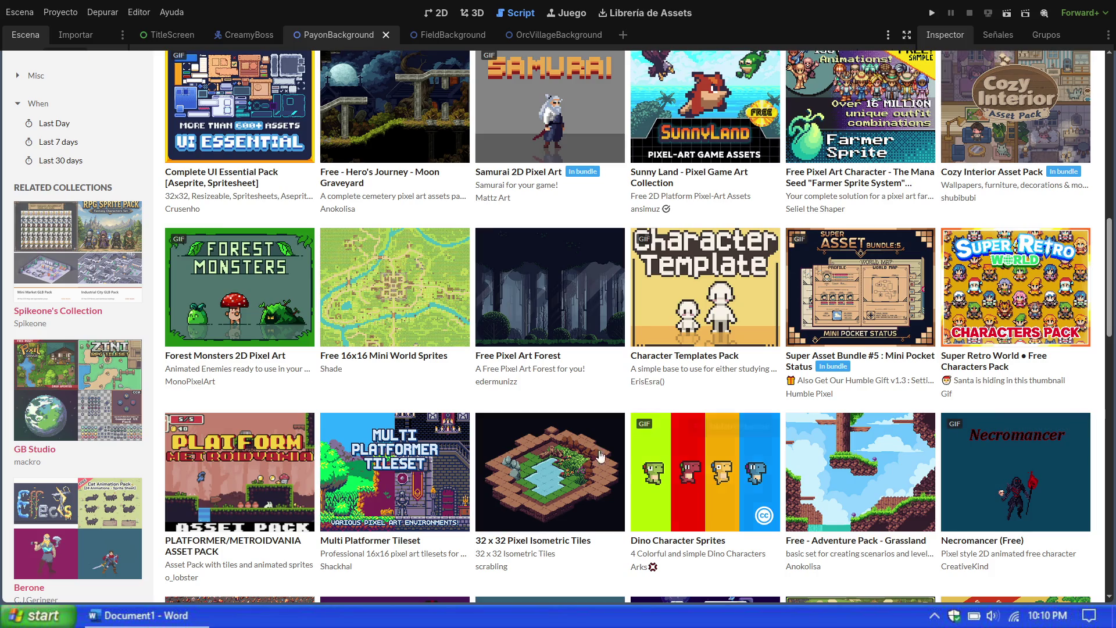
{"action": "mouse_move", "coordinate": [549, 471]}
{"action": "scroll", "coordinate": [549, 471], "scroll_direction": "down", "scroll_amount": 3}
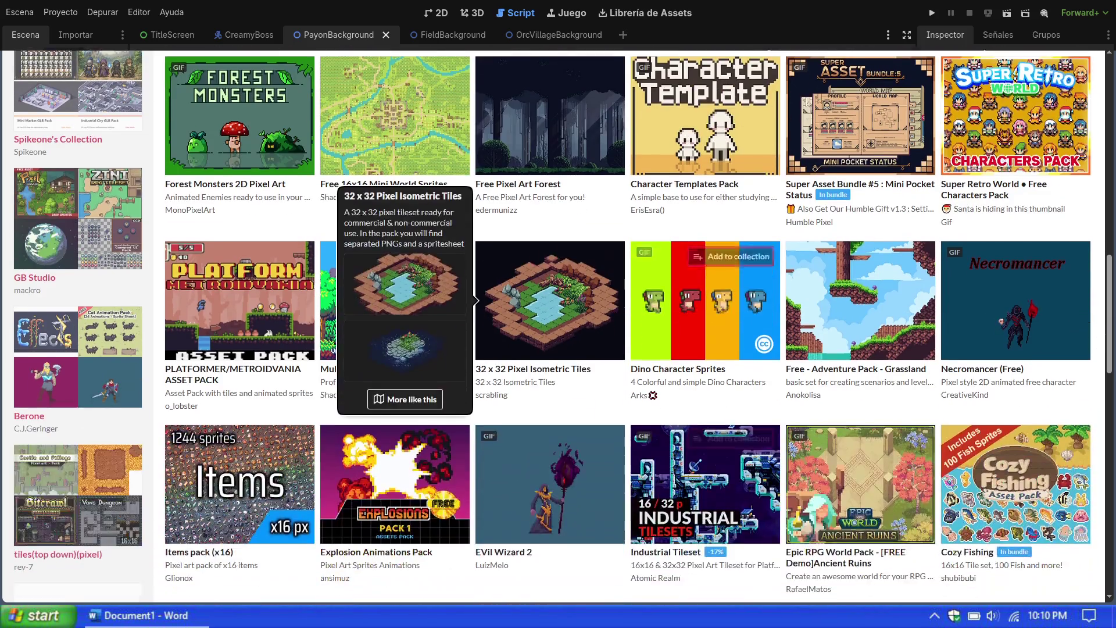
{"action": "scroll", "coordinate": [705, 481], "scroll_direction": "down", "scroll_amount": 2}
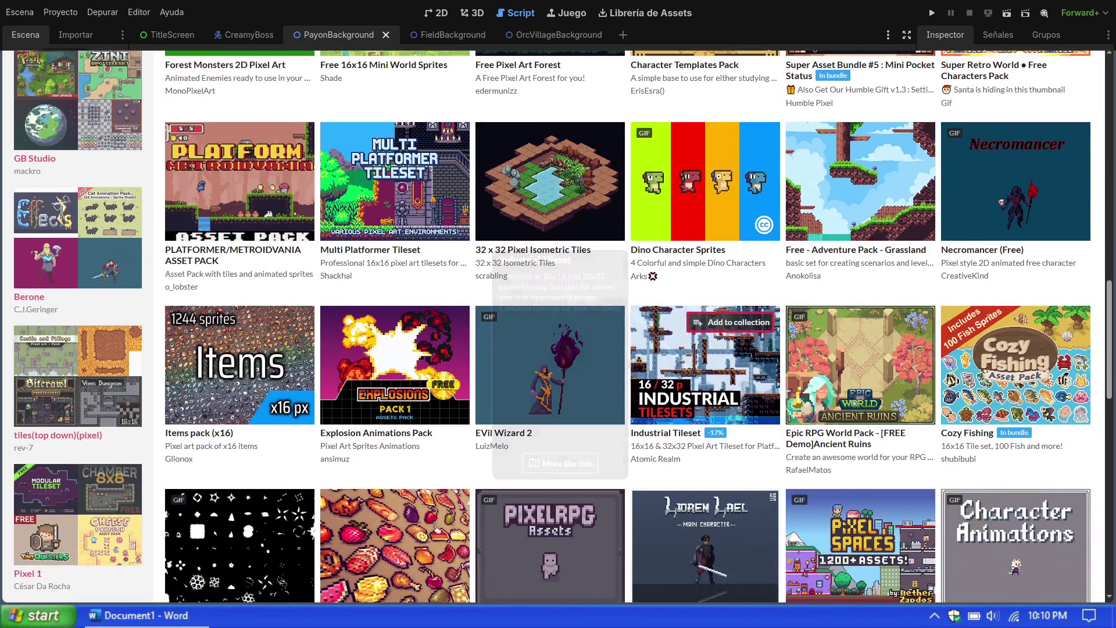
{"action": "scroll", "coordinate": [705, 365], "scroll_direction": "down", "scroll_amount": 2}
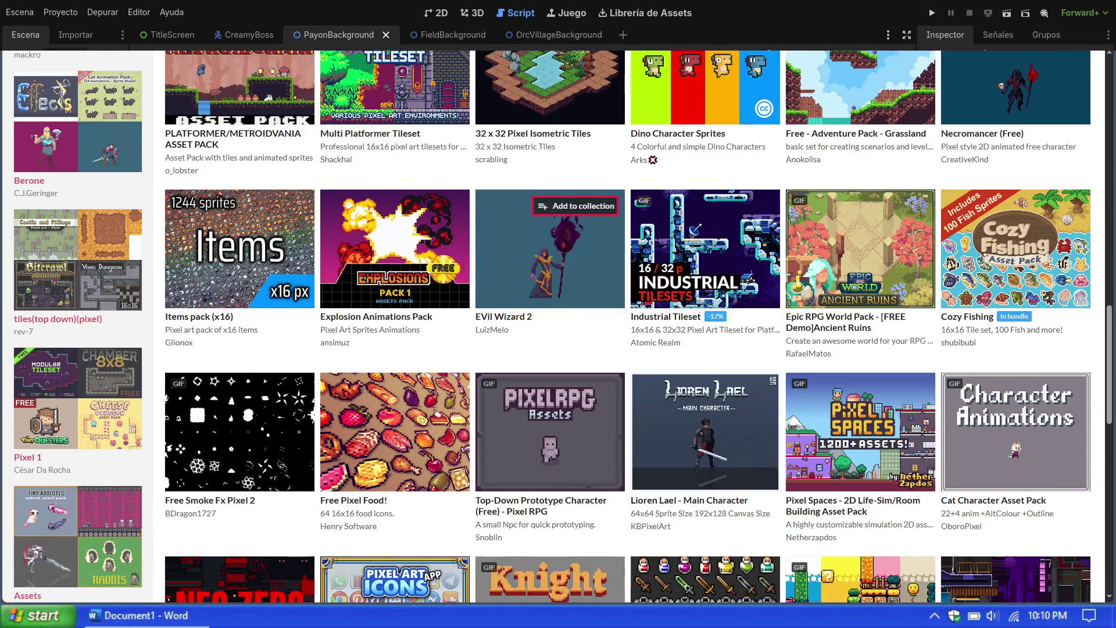
{"action": "scroll", "coordinate": [705, 365], "scroll_direction": "down", "scroll_amount": 2}
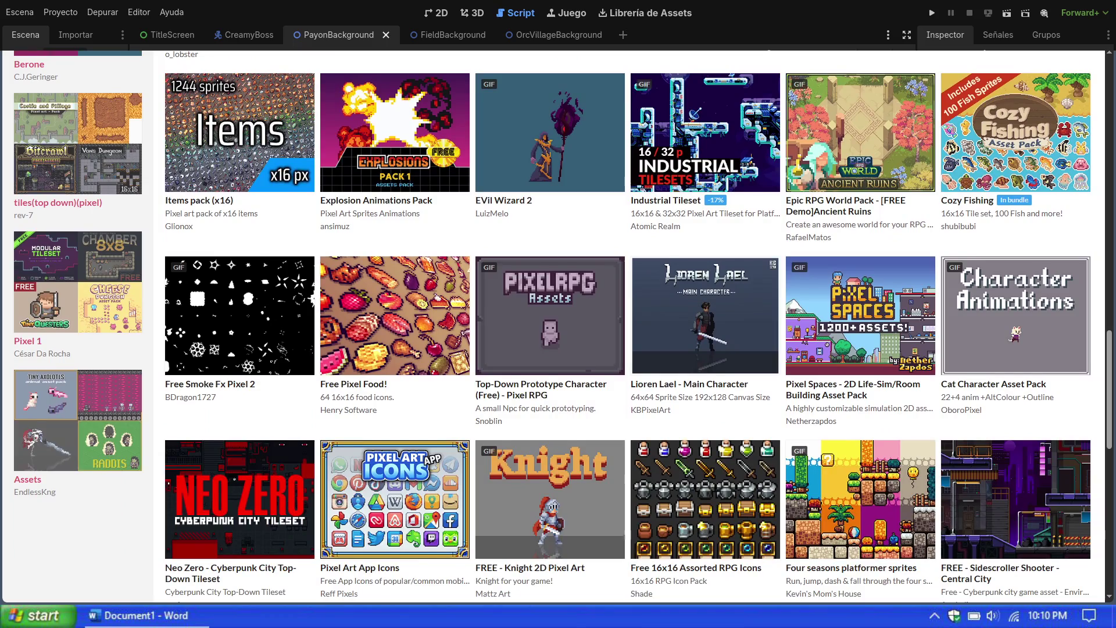
{"action": "scroll", "coordinate": [705, 365], "scroll_direction": "down", "scroll_amount": 2}
{"action": "scroll", "coordinate": [705, 365], "scroll_direction": "down", "scroll_amount": 2}
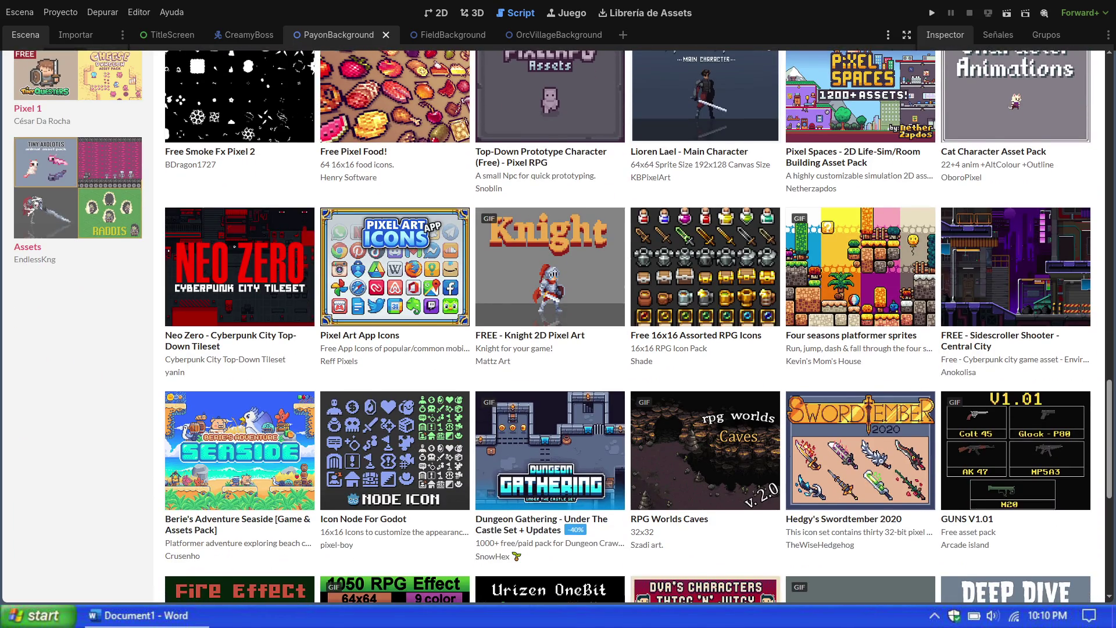
{"action": "scroll", "coordinate": [705, 365], "scroll_direction": "down", "scroll_amount": 2}
{"action": "scroll", "coordinate": [705, 365], "scroll_direction": "down", "scroll_amount": 2}
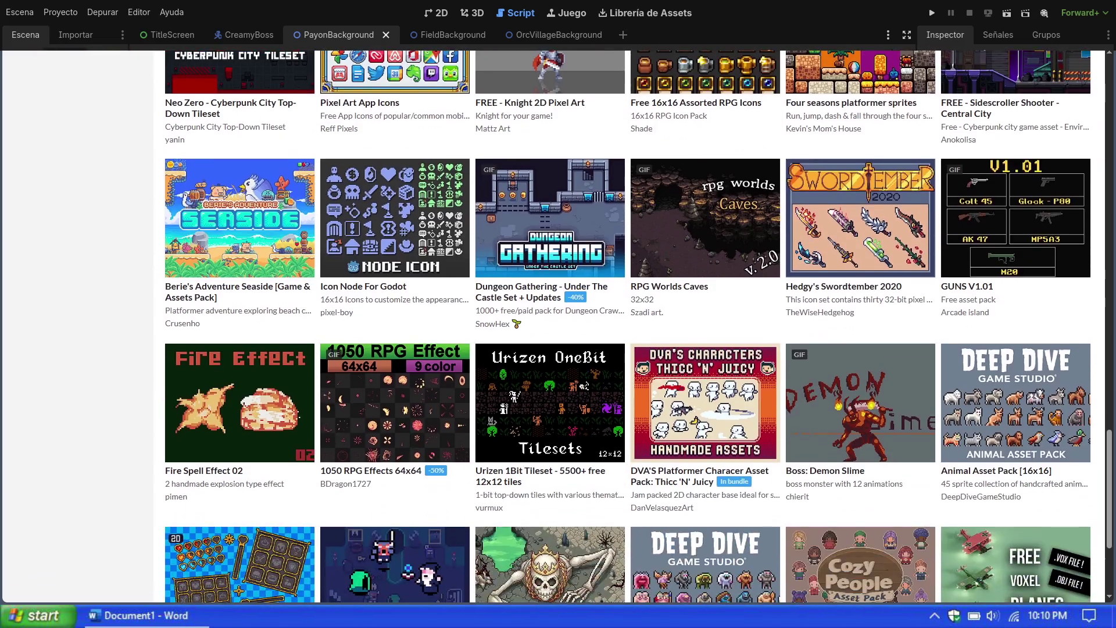
Step: Read through the Berie's Adventure Seaside page's free version and description, then go back
{"action": "left_click", "coordinate": [219, 291]}
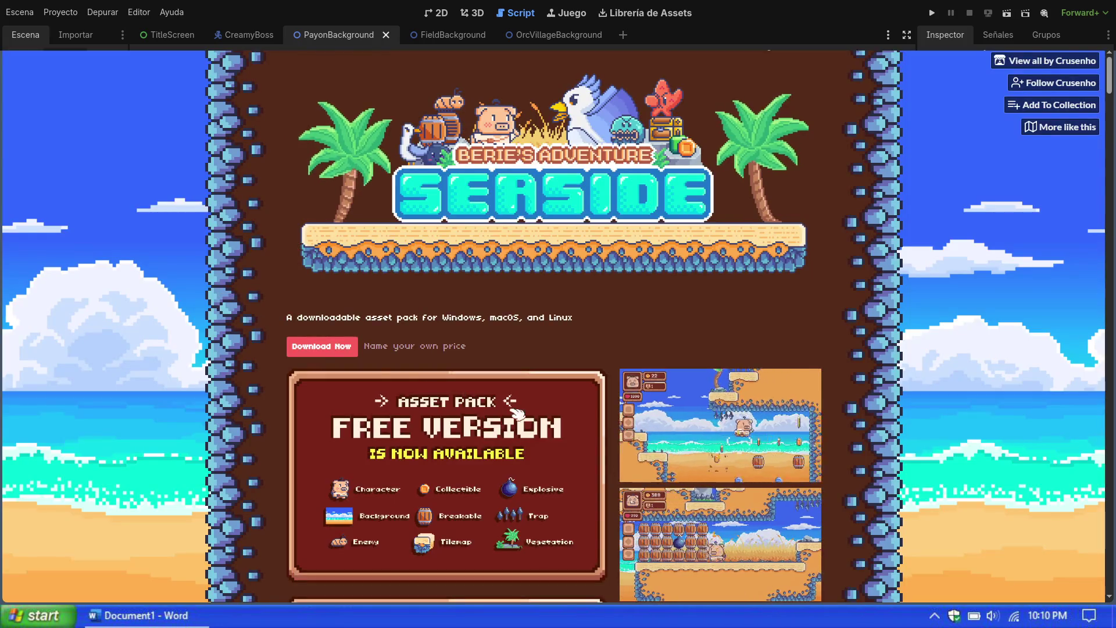
{"action": "scroll", "coordinate": [516, 412], "scroll_direction": "down", "scroll_amount": 1}
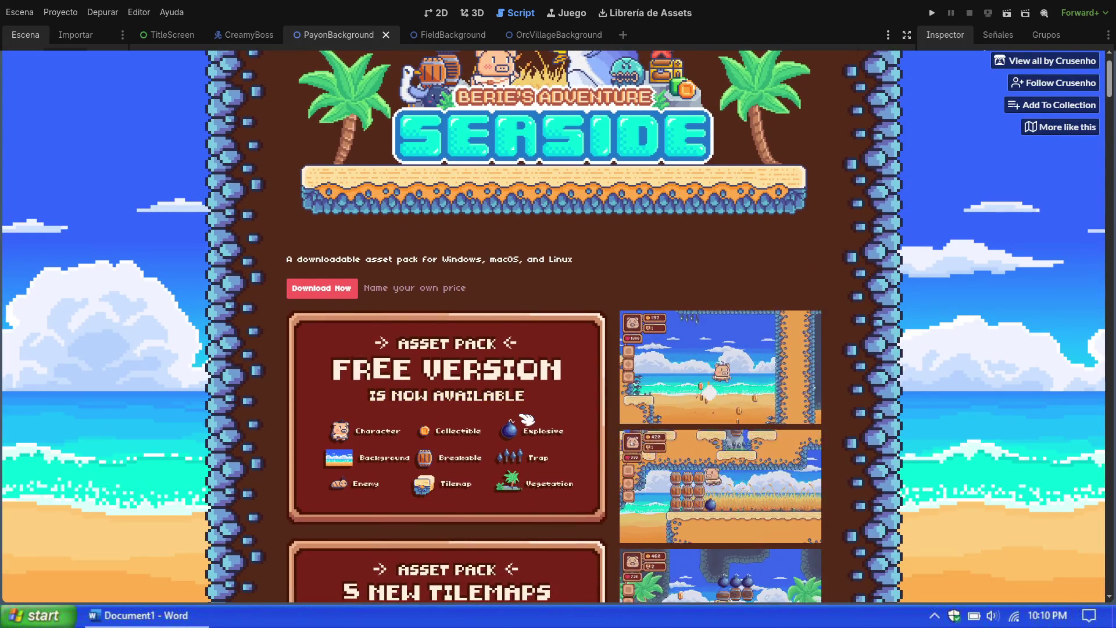
{"action": "scroll", "coordinate": [527, 419], "scroll_direction": "down", "scroll_amount": 5}
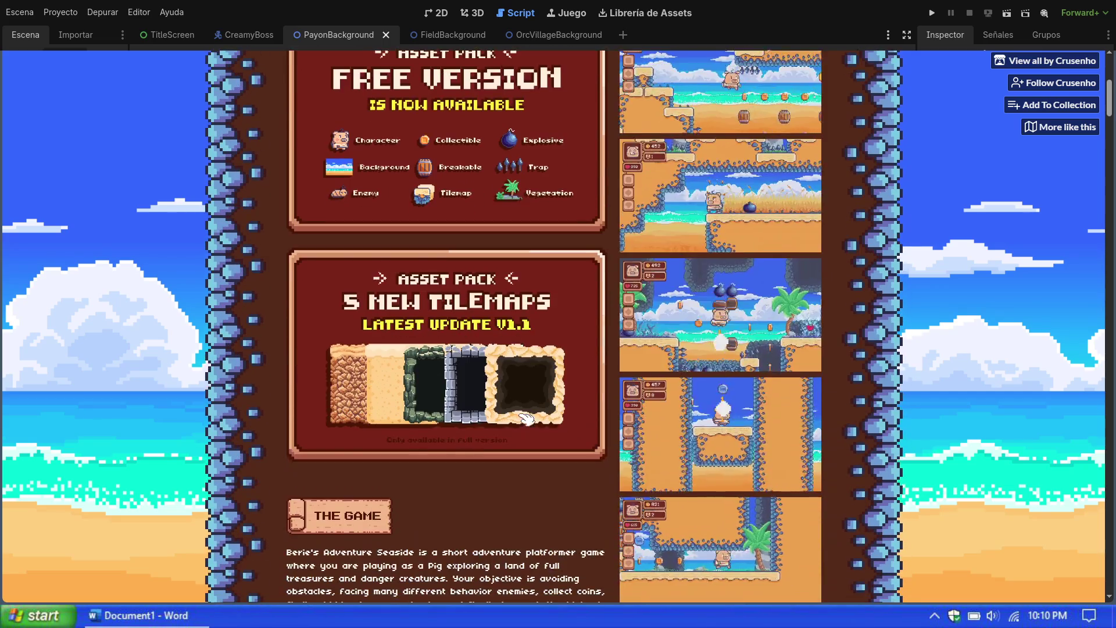
{"action": "scroll", "coordinate": [526, 418], "scroll_direction": "down", "scroll_amount": 5}
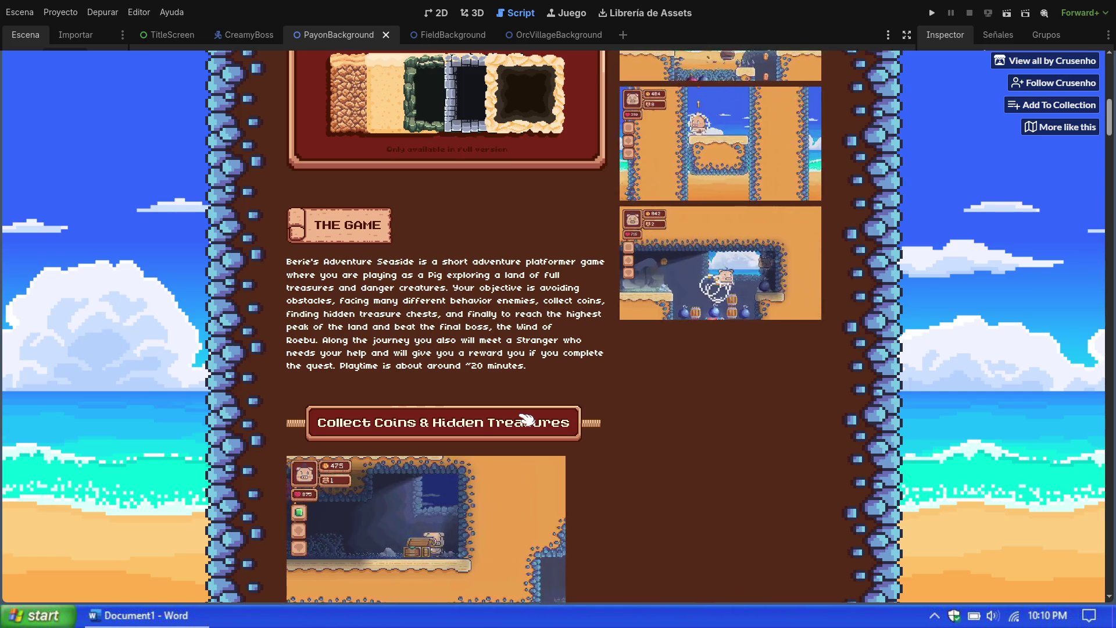
{"action": "scroll", "coordinate": [526, 418], "scroll_direction": "up", "scroll_amount": 9}
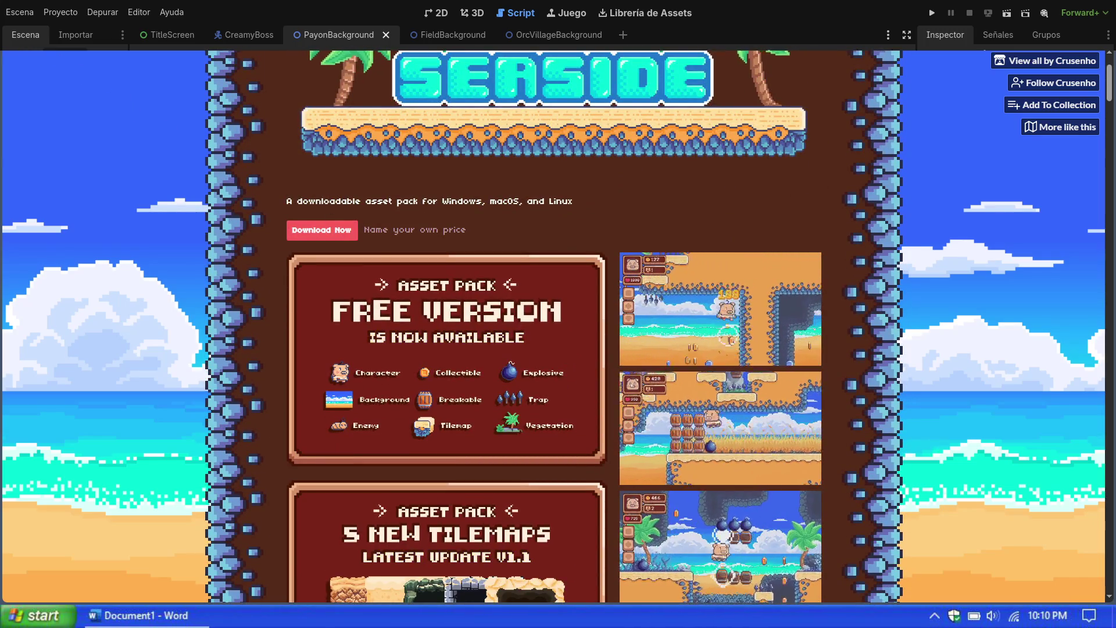
{"action": "key", "text": "alt+Left"}
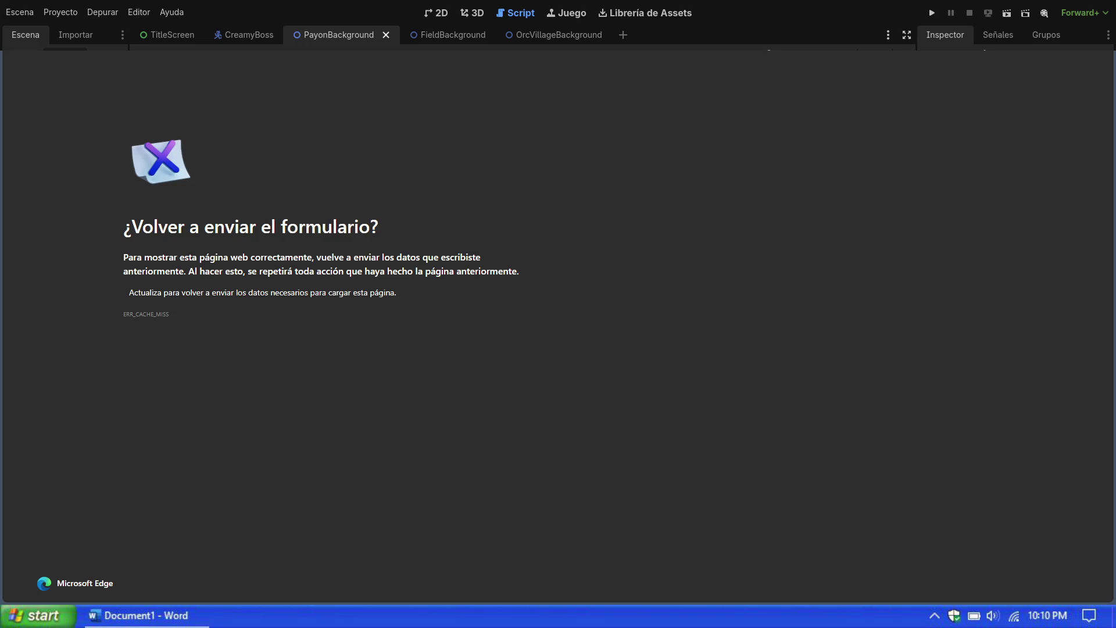
Step: Close the form-resubmission error tab and go back to the itch.io free asset listing
{"action": "key", "text": "ctrl+w"}
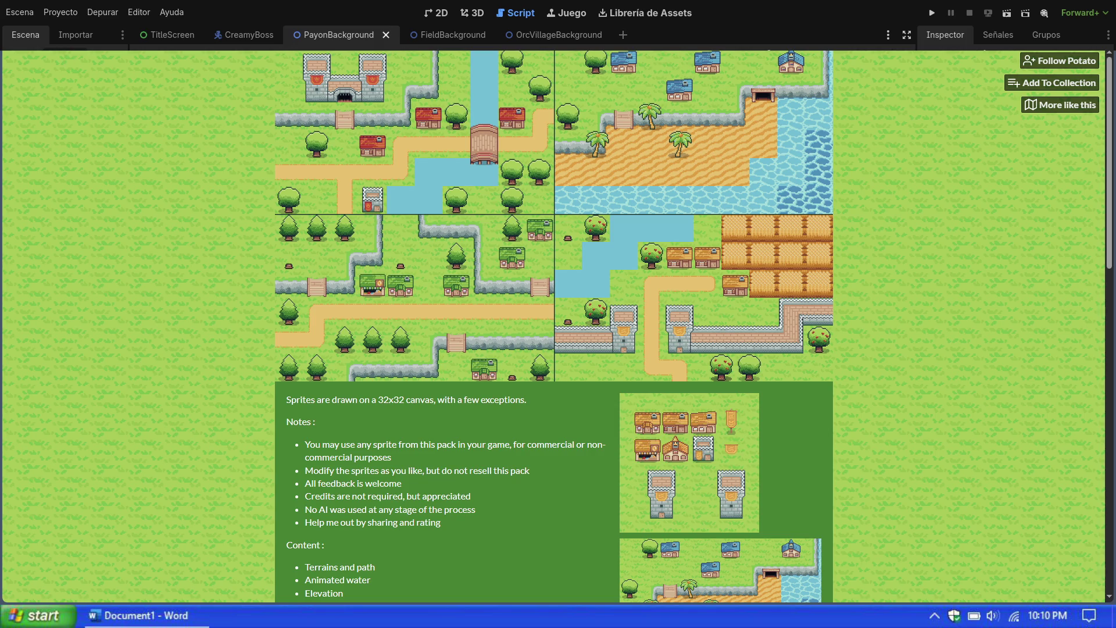
{"action": "key", "text": "alt+Left"}
Step: Sort the free asset listing by Popular and filter it to the 32x32 tag
{"action": "scroll", "coordinate": [368, 323], "scroll_direction": "up", "scroll_amount": 10}
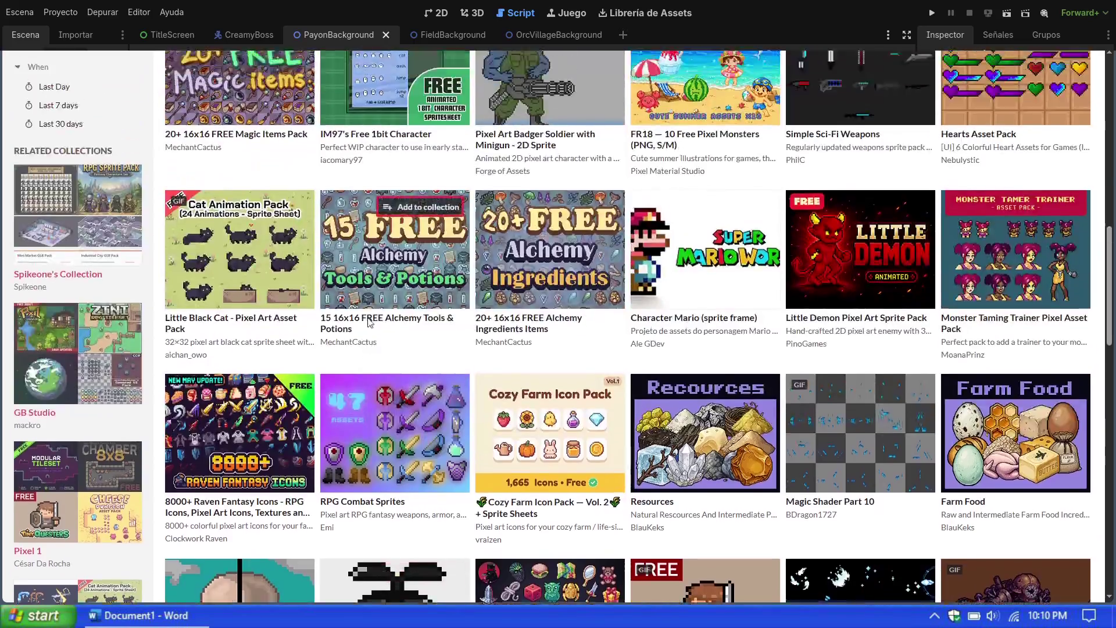
{"action": "scroll", "coordinate": [368, 323], "scroll_direction": "up", "scroll_amount": 8}
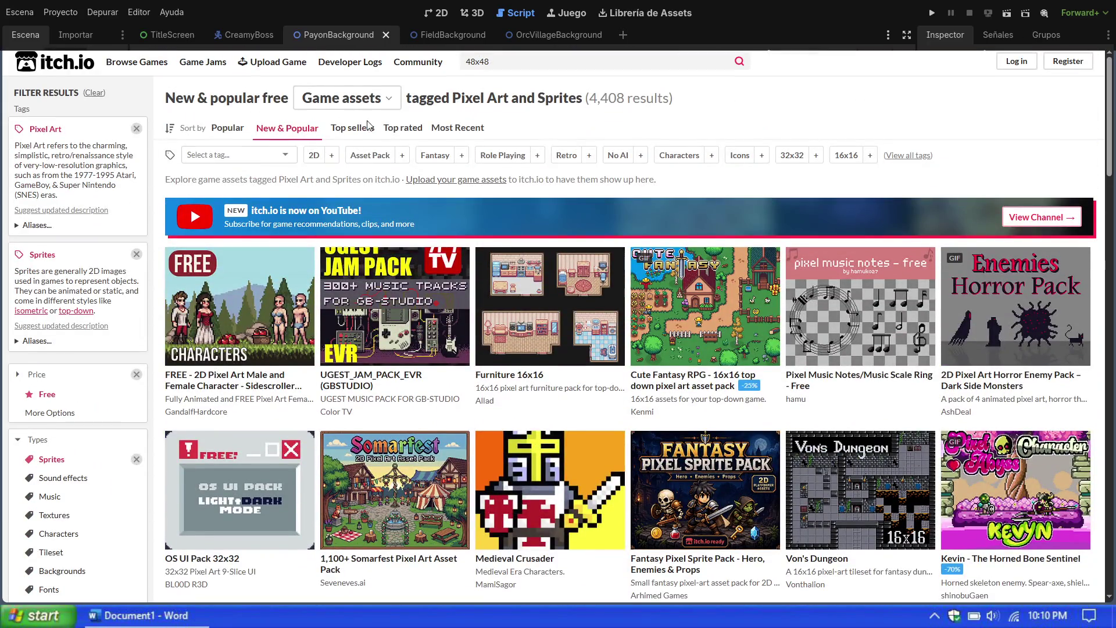
{"action": "left_click", "coordinate": [242, 131]}
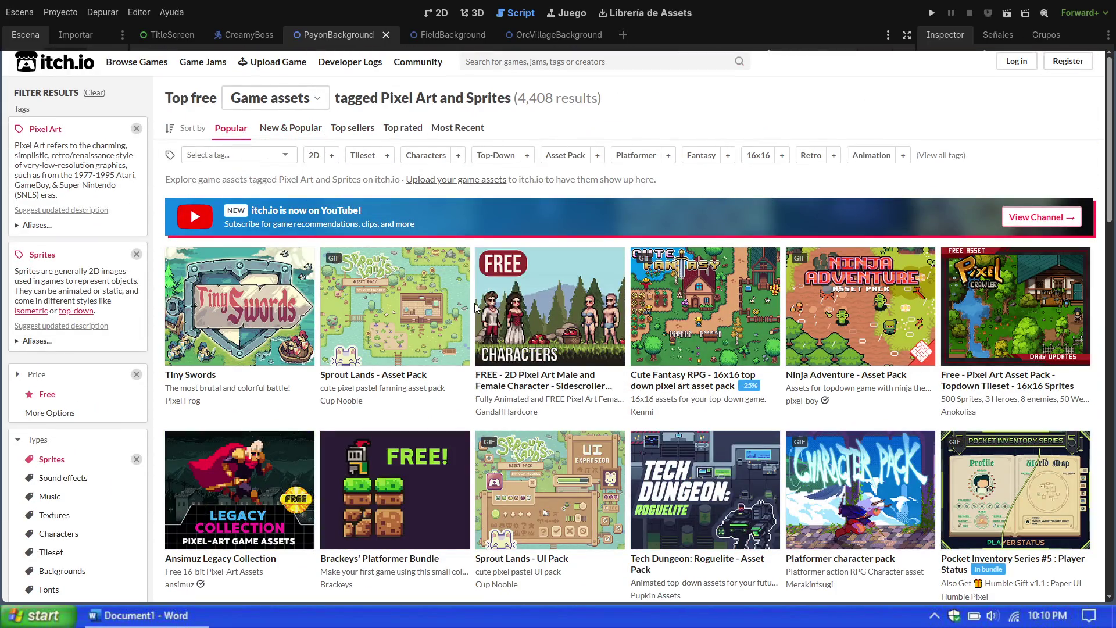
{"action": "left_click", "coordinate": [283, 157]}
{"action": "left_click", "coordinate": [220, 224]}
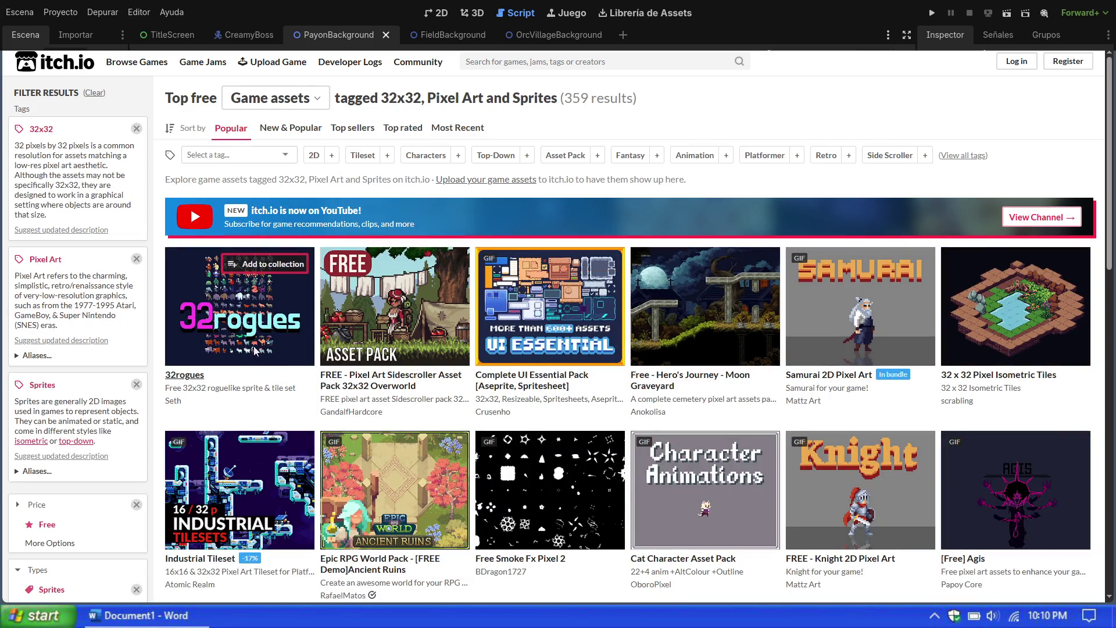
{"action": "scroll", "coordinate": [591, 395], "scroll_direction": "down", "scroll_amount": 1}
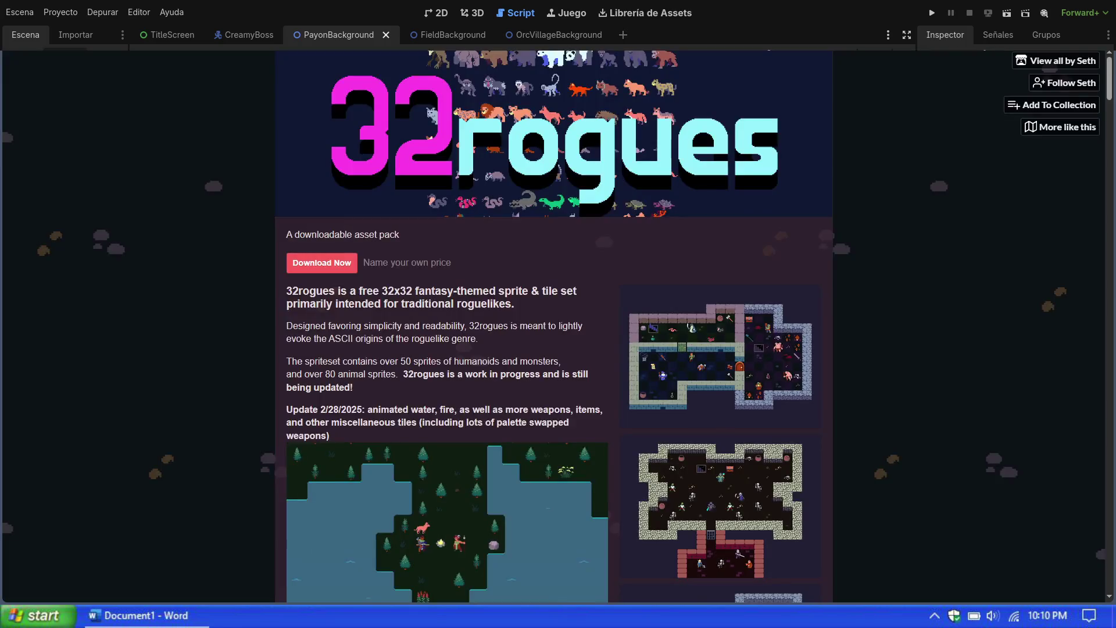
Step: Scroll through the 32rogues page's sprite sheets, license terms, download files and devlog
{"action": "scroll", "coordinate": [586, 259], "scroll_direction": "down", "scroll_amount": 4}
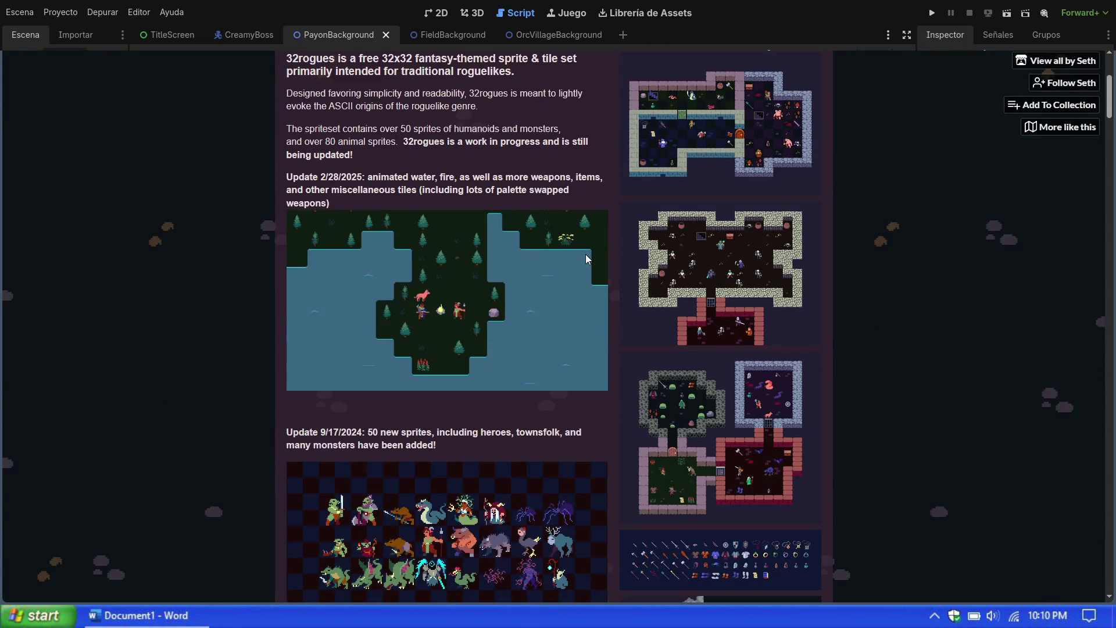
{"action": "scroll", "coordinate": [582, 257], "scroll_direction": "down", "scroll_amount": 4}
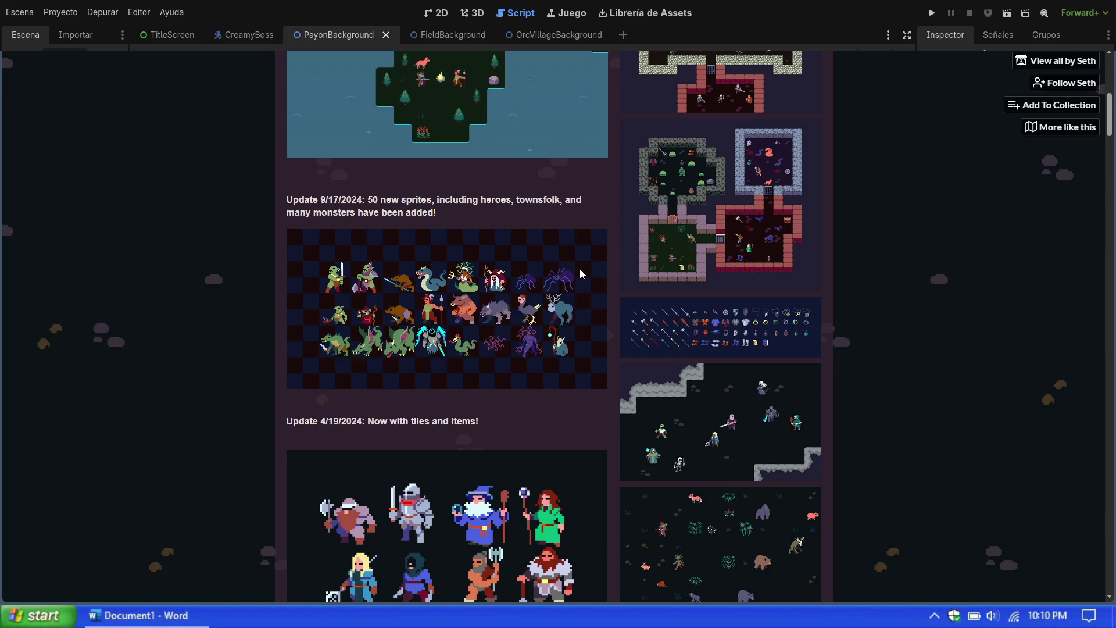
{"action": "scroll", "coordinate": [552, 387], "scroll_direction": "down", "scroll_amount": 4}
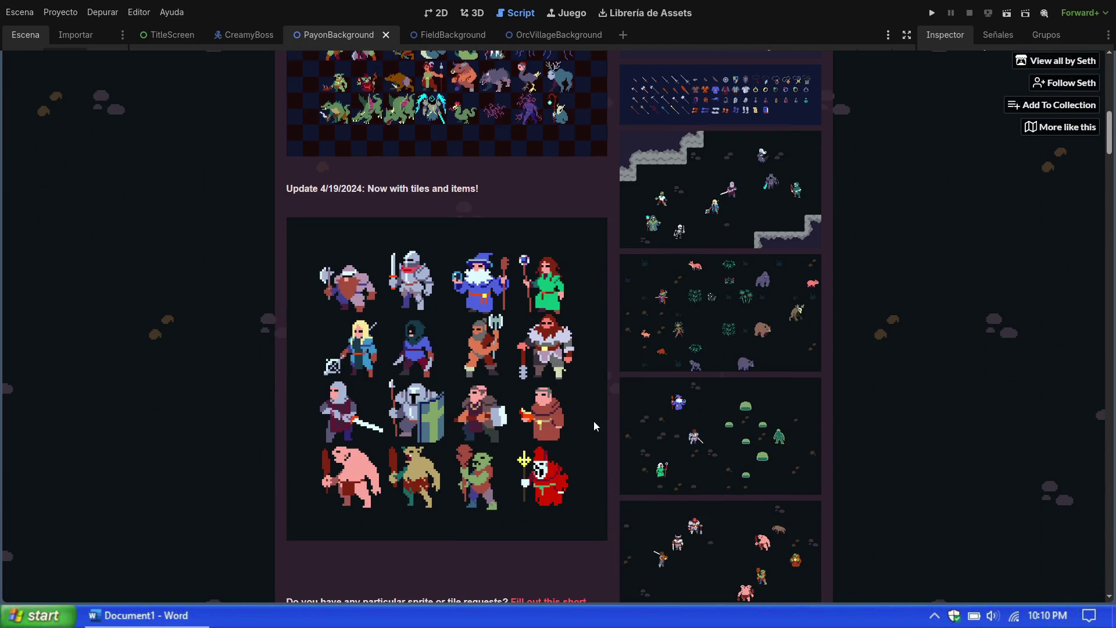
{"action": "scroll", "coordinate": [594, 425], "scroll_direction": "down", "scroll_amount": 1}
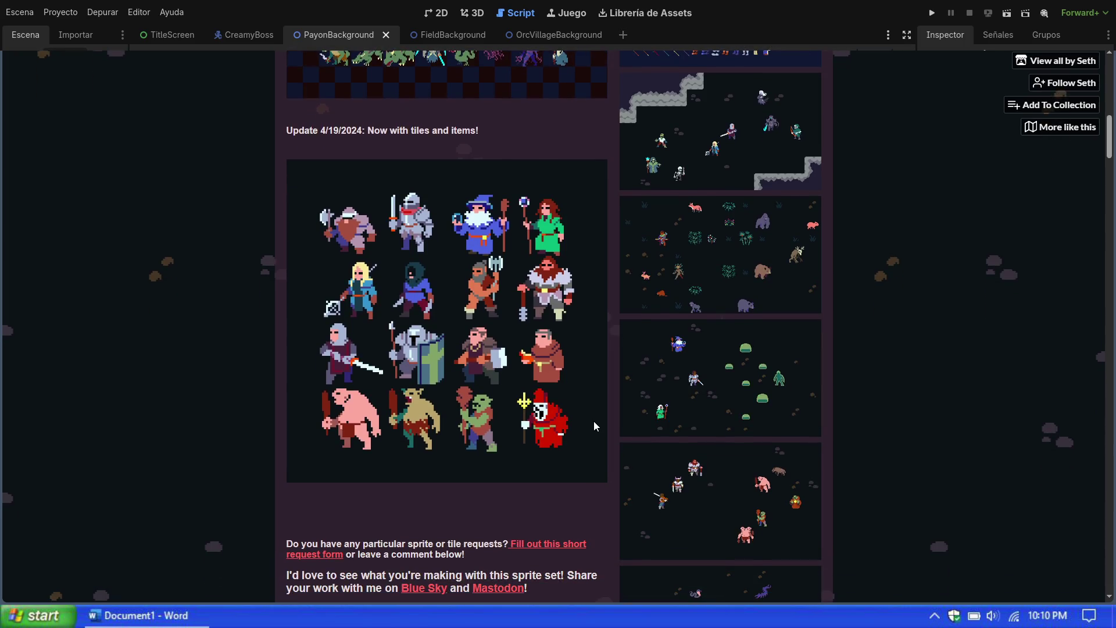
{"action": "scroll", "coordinate": [594, 422], "scroll_direction": "down", "scroll_amount": 4}
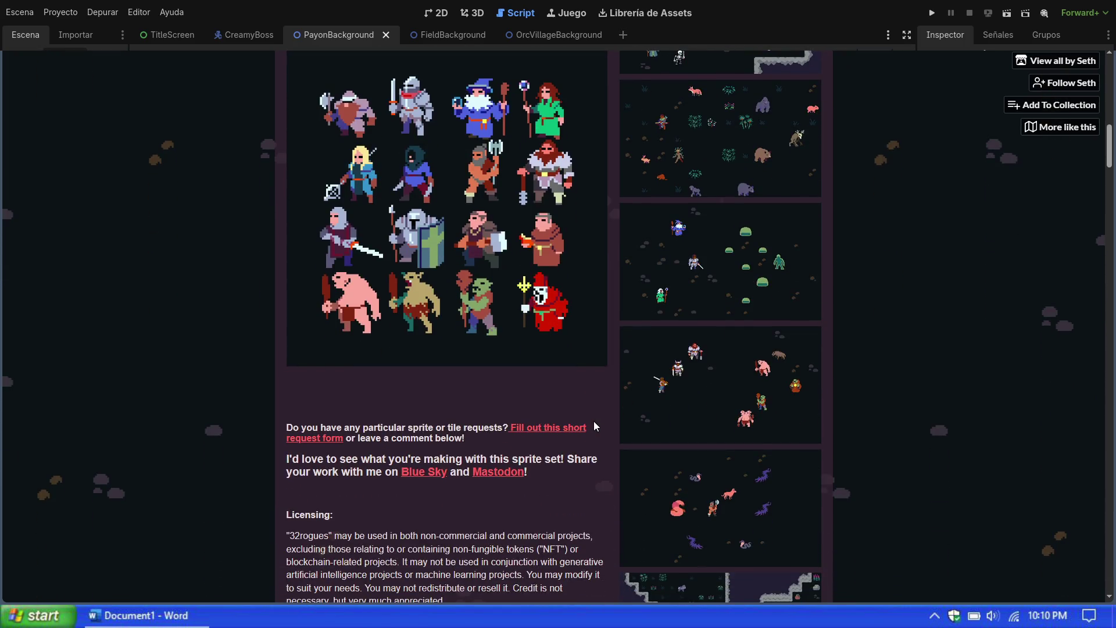
{"action": "scroll", "coordinate": [594, 425], "scroll_direction": "down", "scroll_amount": 2}
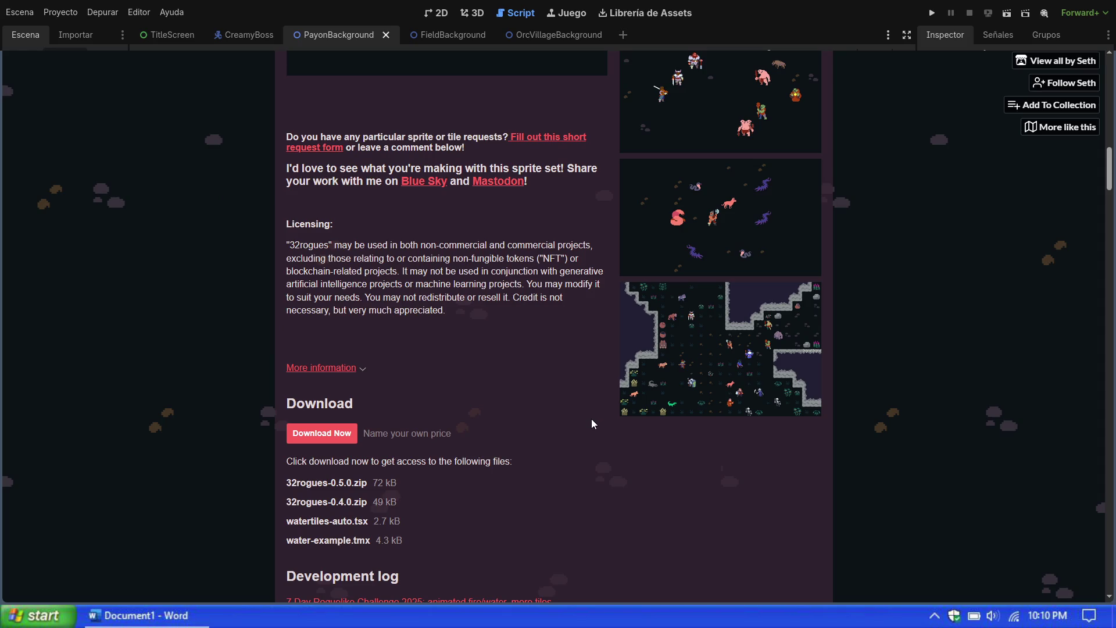
{"action": "scroll", "coordinate": [581, 414], "scroll_direction": "down", "scroll_amount": 8}
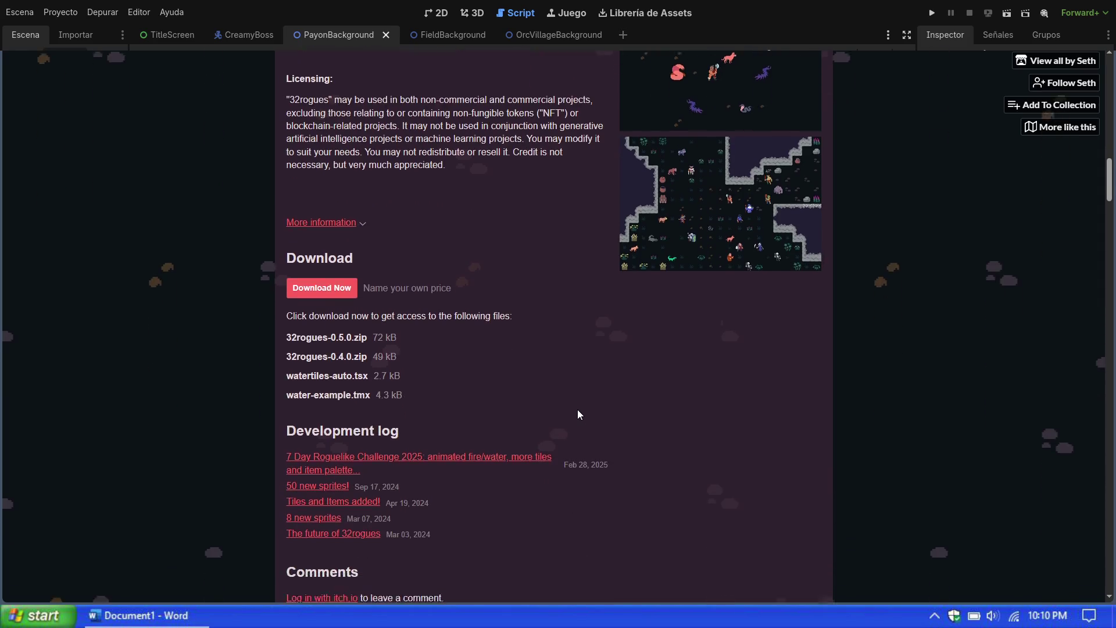
{"action": "scroll", "coordinate": [577, 410], "scroll_direction": "up", "scroll_amount": 15}
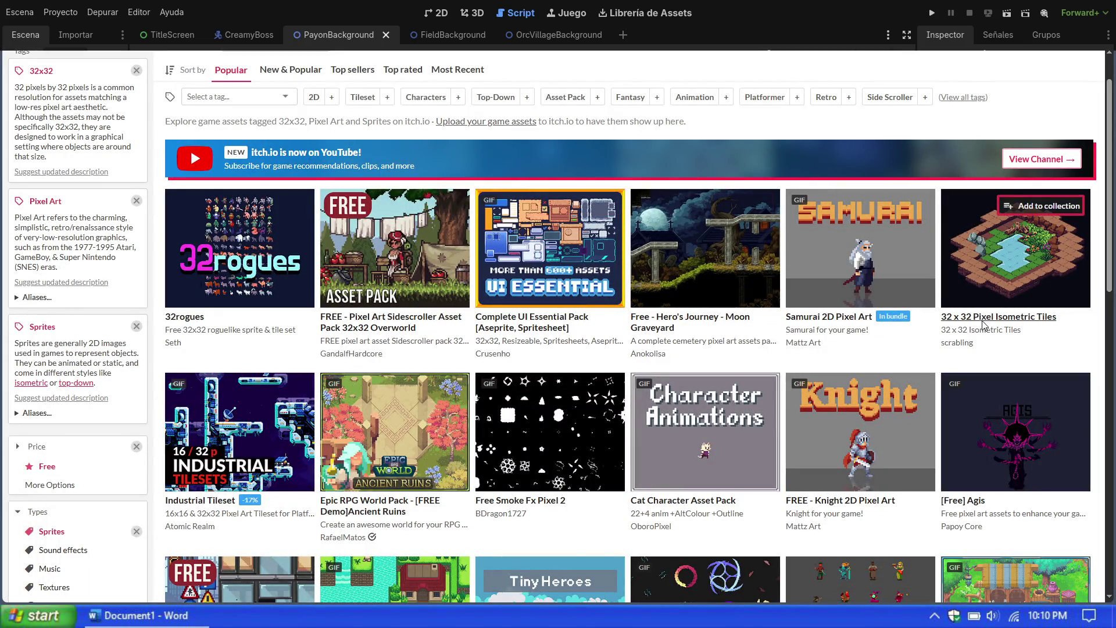
{"action": "scroll", "coordinate": [668, 345], "scroll_direction": "down", "scroll_amount": 2}
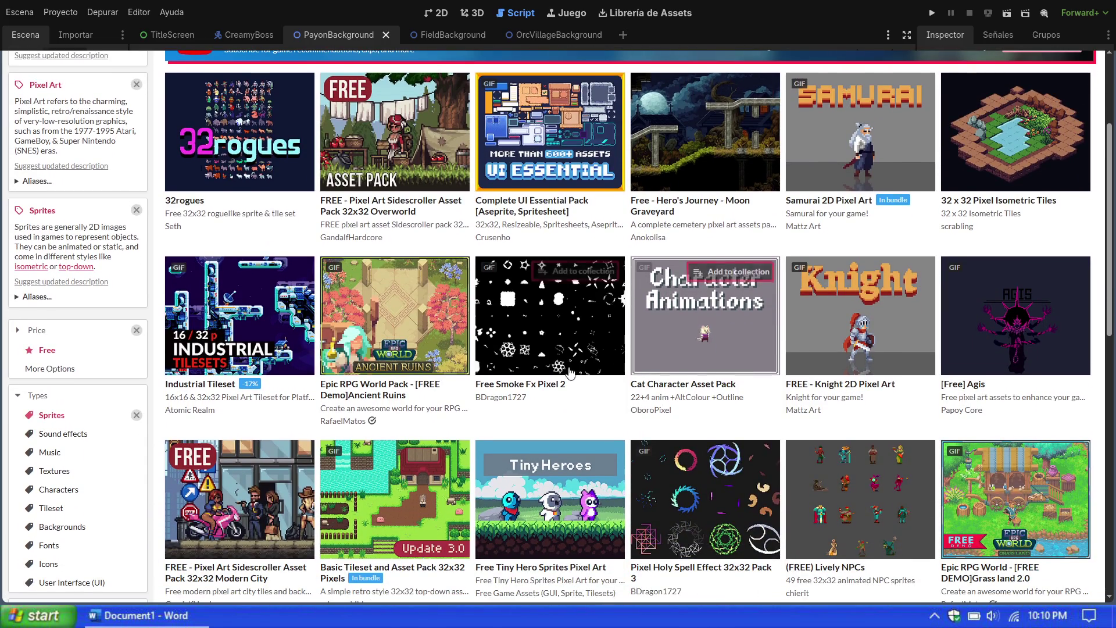
{"action": "scroll", "coordinate": [544, 385], "scroll_direction": "down", "scroll_amount": 1}
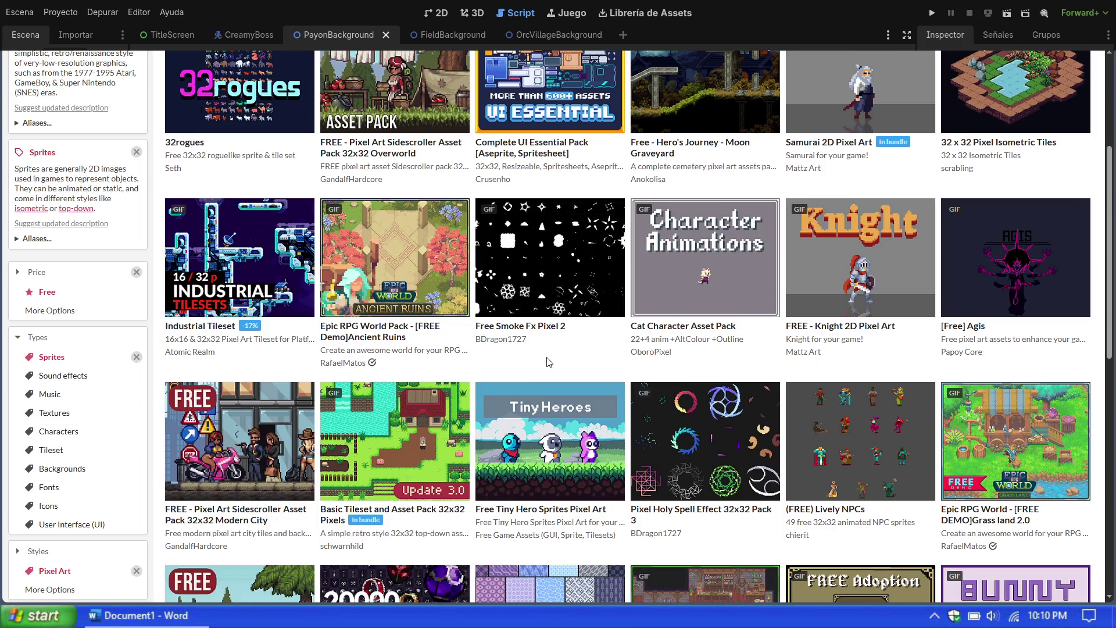
{"action": "scroll", "coordinate": [549, 362], "scroll_direction": "down", "scroll_amount": 1}
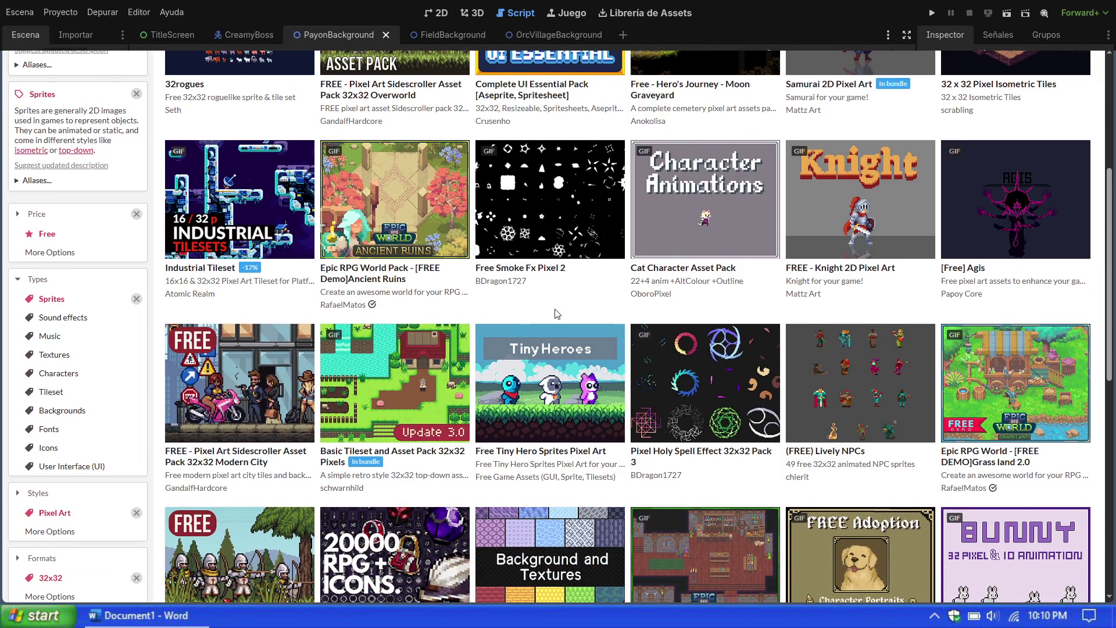
{"action": "scroll", "coordinate": [554, 309], "scroll_direction": "down", "scroll_amount": 1}
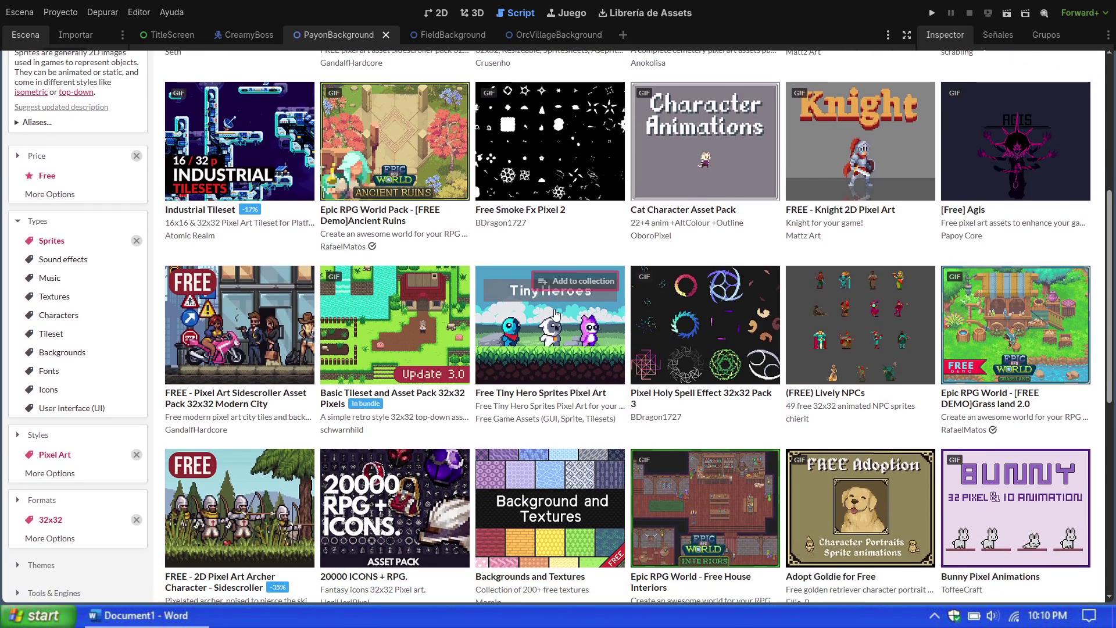
{"action": "scroll", "coordinate": [555, 314], "scroll_direction": "down", "scroll_amount": 2}
{"action": "scroll", "coordinate": [555, 314], "scroll_direction": "down", "scroll_amount": 5}
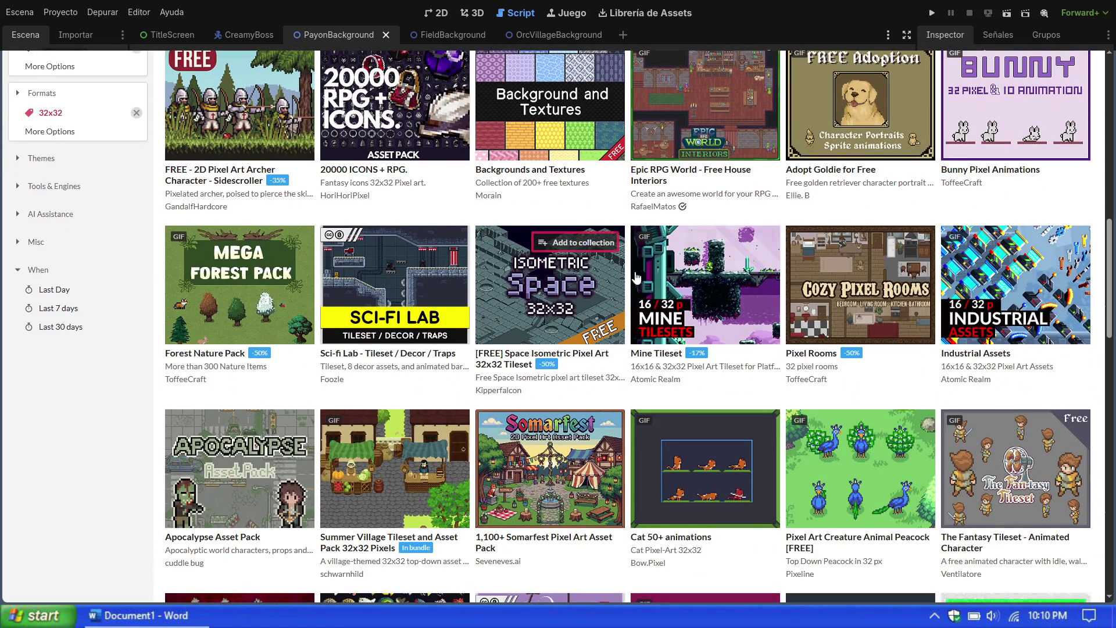
{"action": "mouse_move", "coordinate": [684, 279]}
{"action": "scroll", "coordinate": [684, 401], "scroll_direction": "down", "scroll_amount": 2}
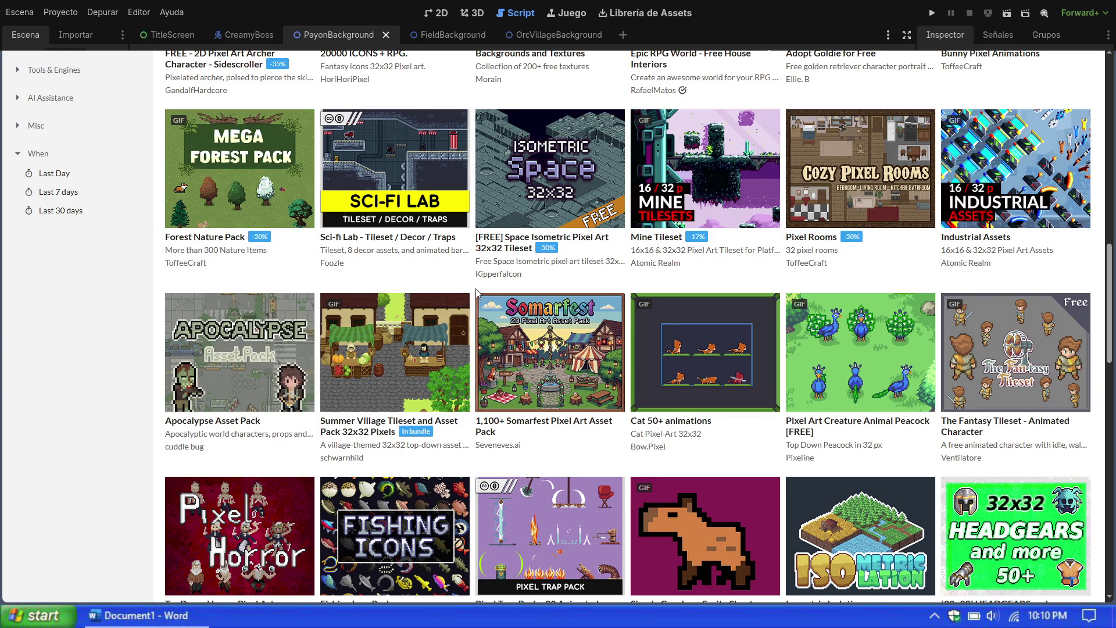
{"action": "scroll", "coordinate": [477, 293], "scroll_direction": "down", "scroll_amount": 4}
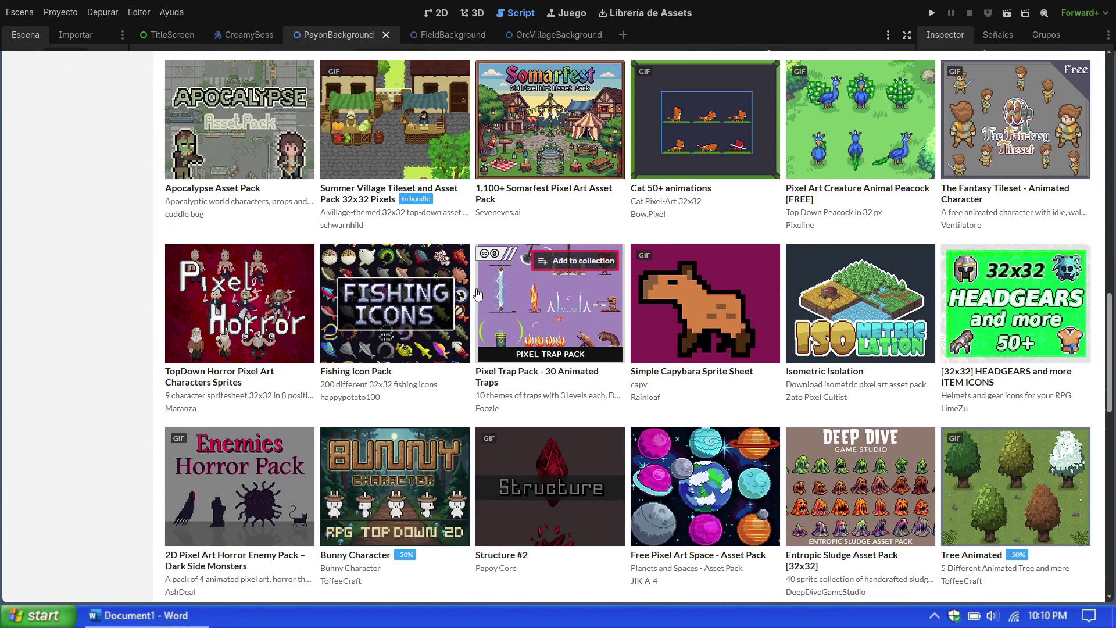
{"action": "scroll", "coordinate": [477, 295], "scroll_direction": "down", "scroll_amount": 2}
{"action": "scroll", "coordinate": [477, 295], "scroll_direction": "down", "scroll_amount": 3}
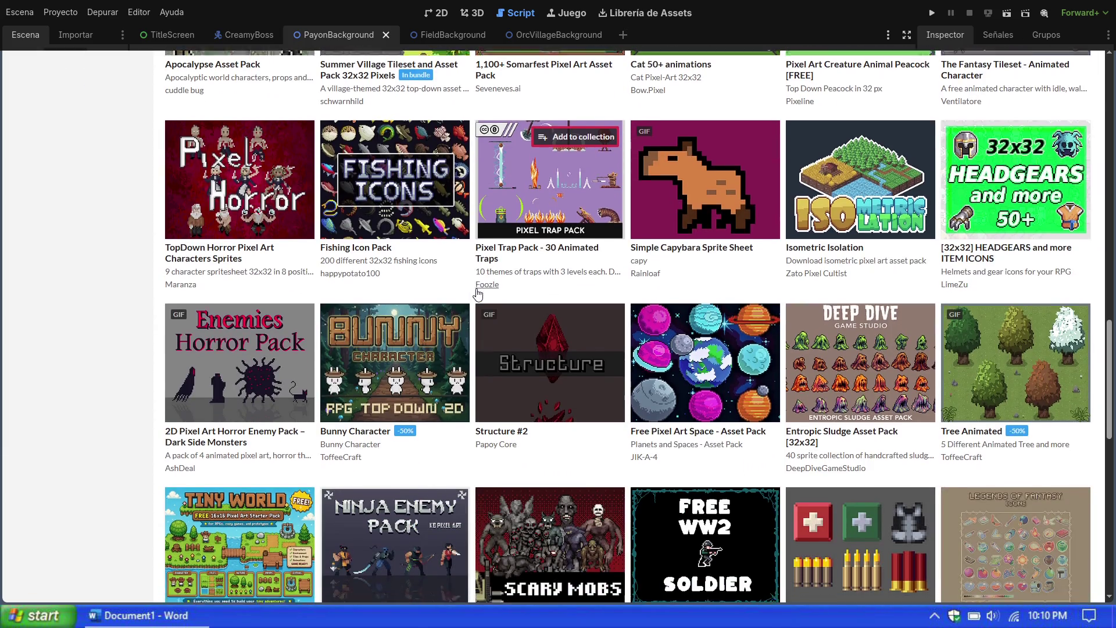
{"action": "scroll", "coordinate": [479, 294], "scroll_direction": "down", "scroll_amount": 1}
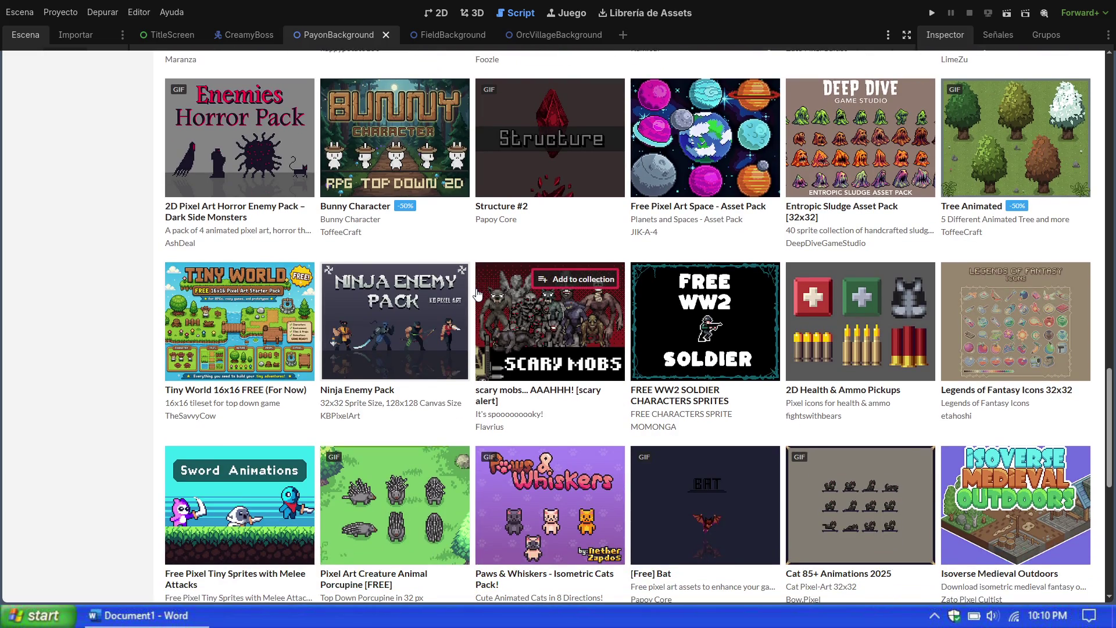
{"action": "scroll", "coordinate": [477, 295], "scroll_direction": "down", "scroll_amount": 1}
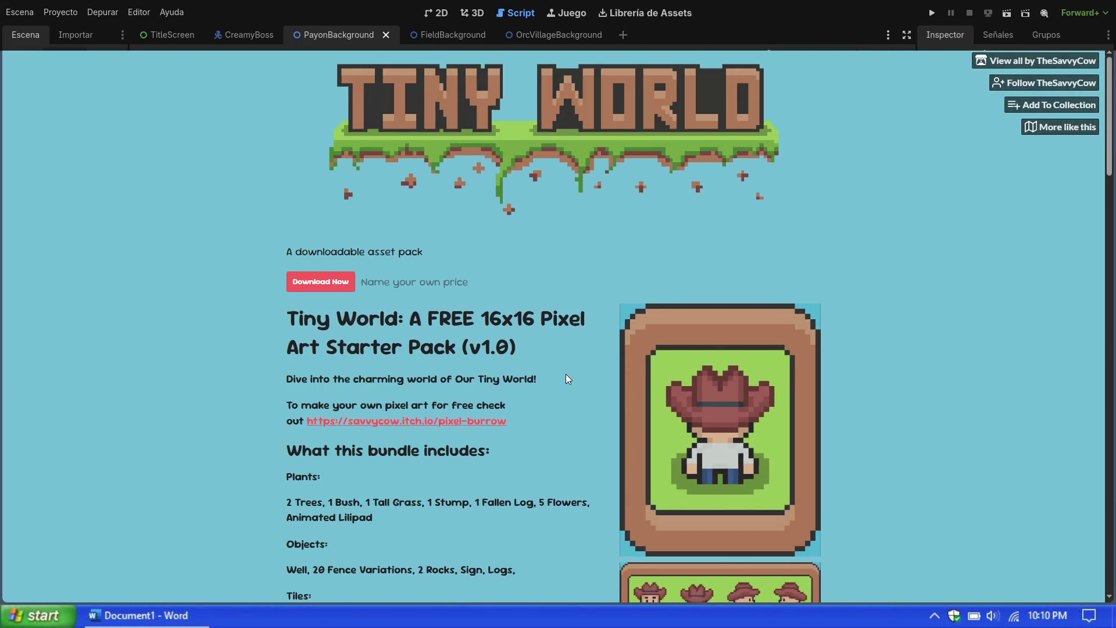
{"action": "scroll", "coordinate": [566, 374], "scroll_direction": "down", "scroll_amount": 3}
{"action": "scroll", "coordinate": [566, 378], "scroll_direction": "down", "scroll_amount": 6}
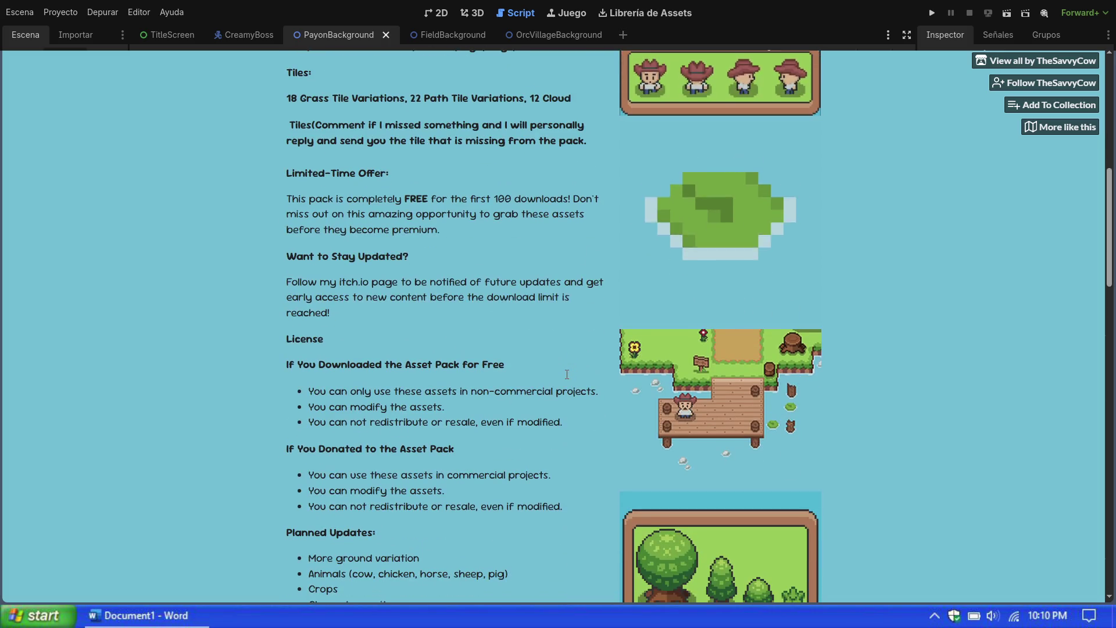
{"action": "scroll", "coordinate": [567, 378], "scroll_direction": "down", "scroll_amount": 8}
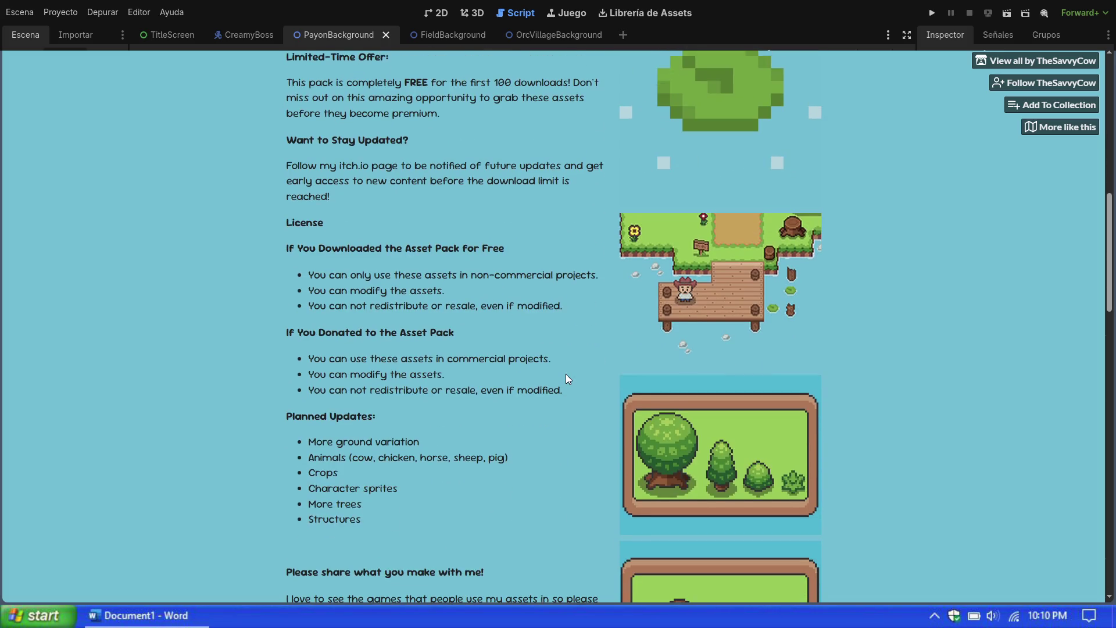
{"action": "scroll", "coordinate": [566, 375], "scroll_direction": "down", "scroll_amount": 7}
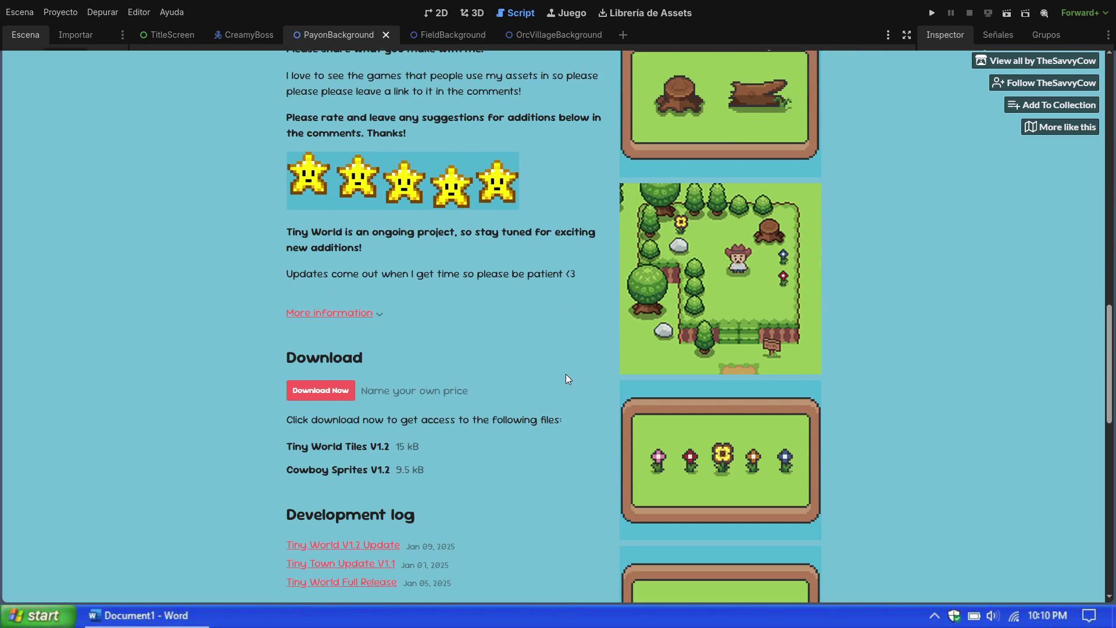
{"action": "scroll", "coordinate": [568, 378], "scroll_direction": "down", "scroll_amount": 6}
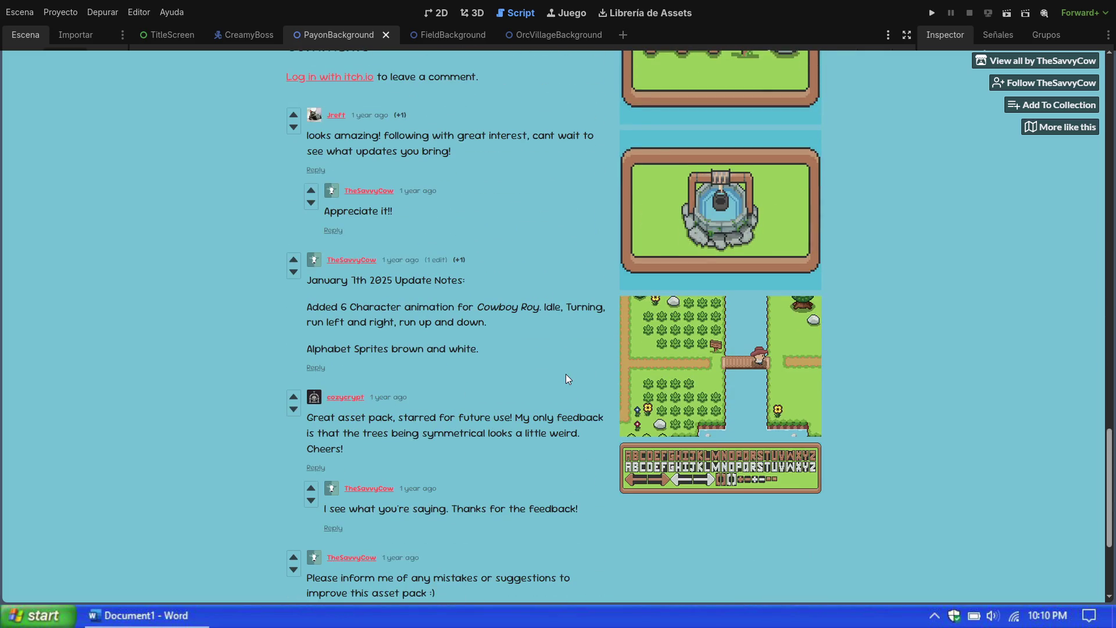
{"action": "scroll", "coordinate": [568, 378], "scroll_direction": "up", "scroll_amount": 3}
{"action": "scroll", "coordinate": [568, 379], "scroll_direction": "down", "scroll_amount": 5}
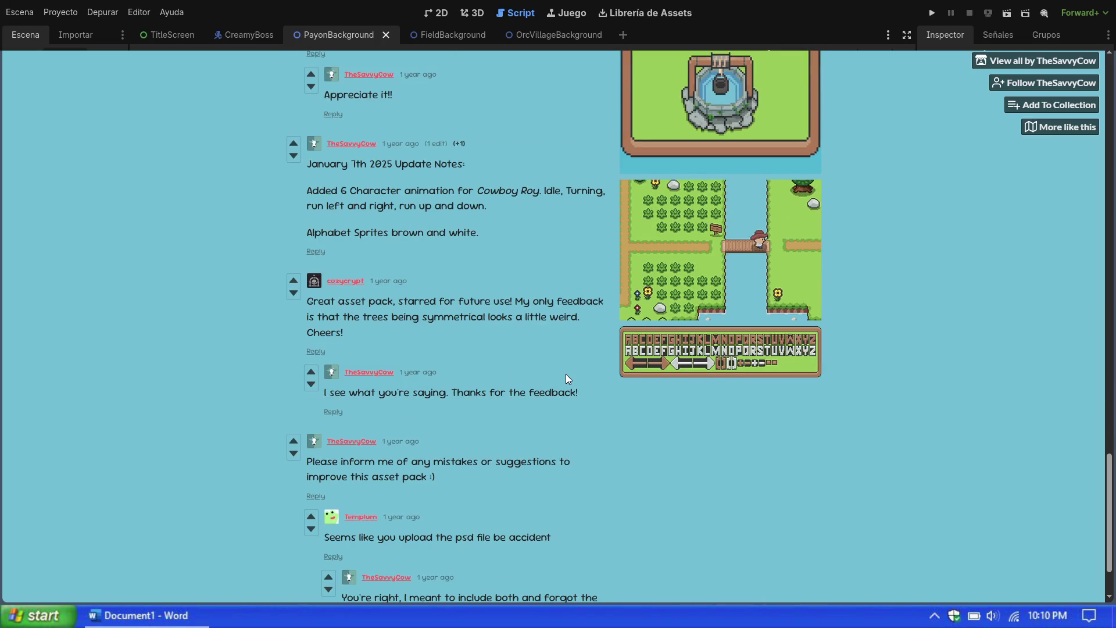
{"action": "scroll", "coordinate": [566, 374], "scroll_direction": "up", "scroll_amount": 1}
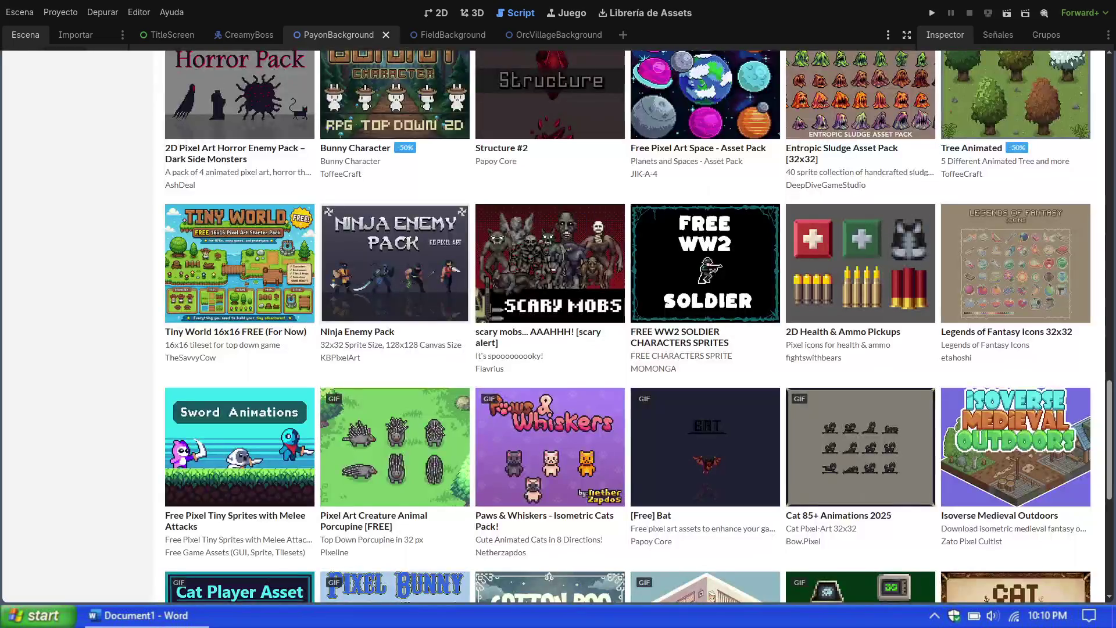
Step: Scroll down the itch.io pixel-art asset grid and open the '32x32 Pixel Shaders Effect' pack
{"action": "scroll", "coordinate": [635, 382], "scroll_direction": "down", "scroll_amount": 3}
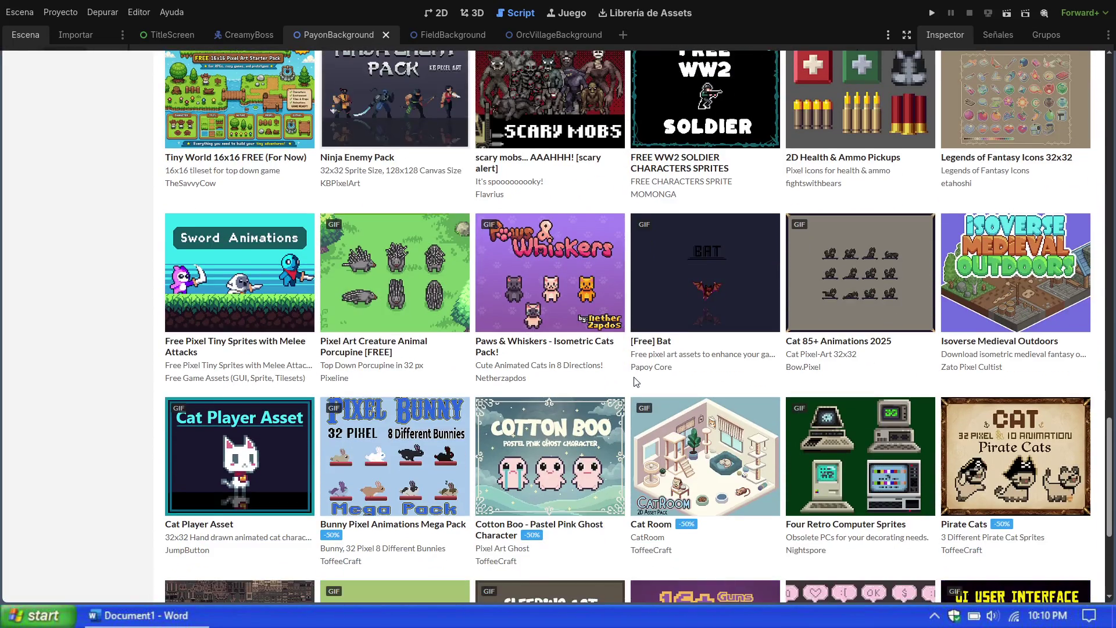
{"action": "scroll", "coordinate": [616, 371], "scroll_direction": "down", "scroll_amount": 2}
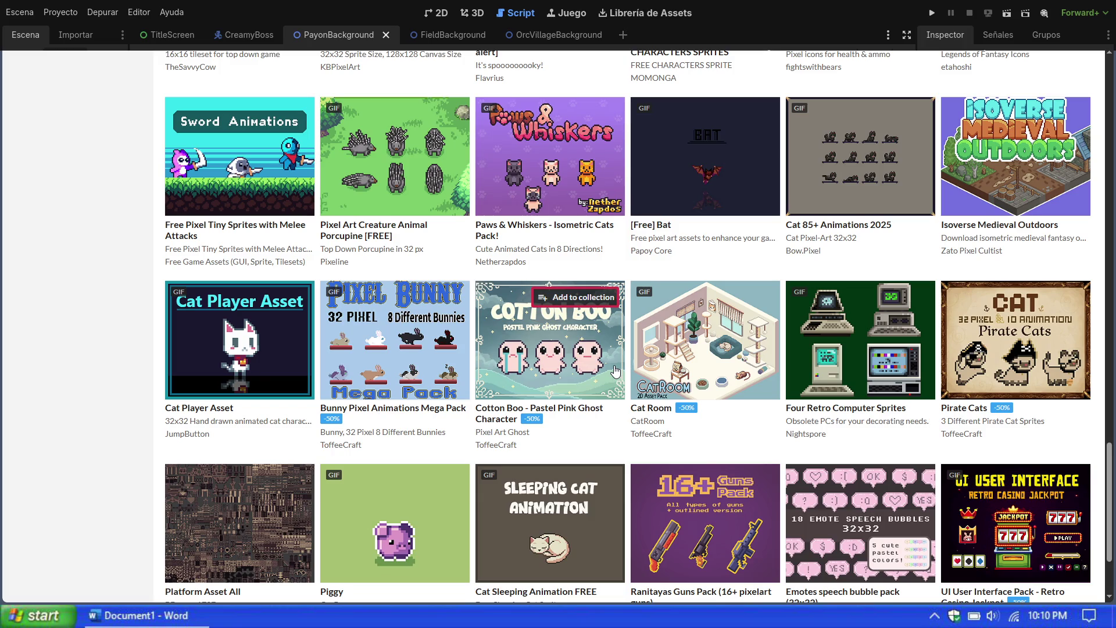
{"action": "scroll", "coordinate": [616, 370], "scroll_direction": "down", "scroll_amount": 3}
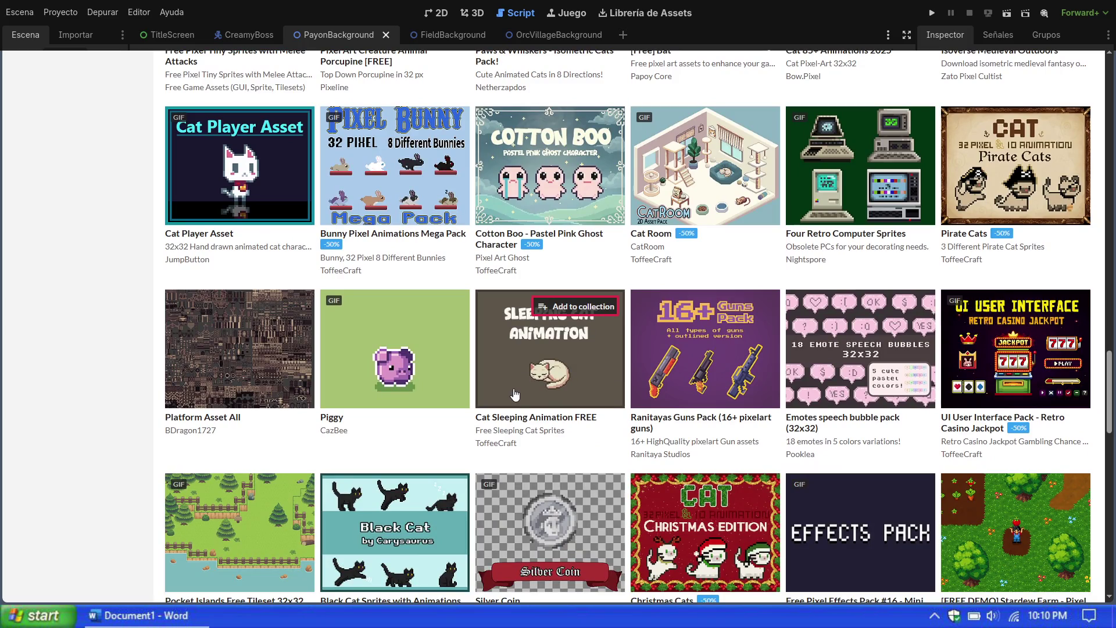
{"action": "scroll", "coordinate": [514, 394], "scroll_direction": "down", "scroll_amount": 2}
{"action": "scroll", "coordinate": [514, 394], "scroll_direction": "down", "scroll_amount": 3}
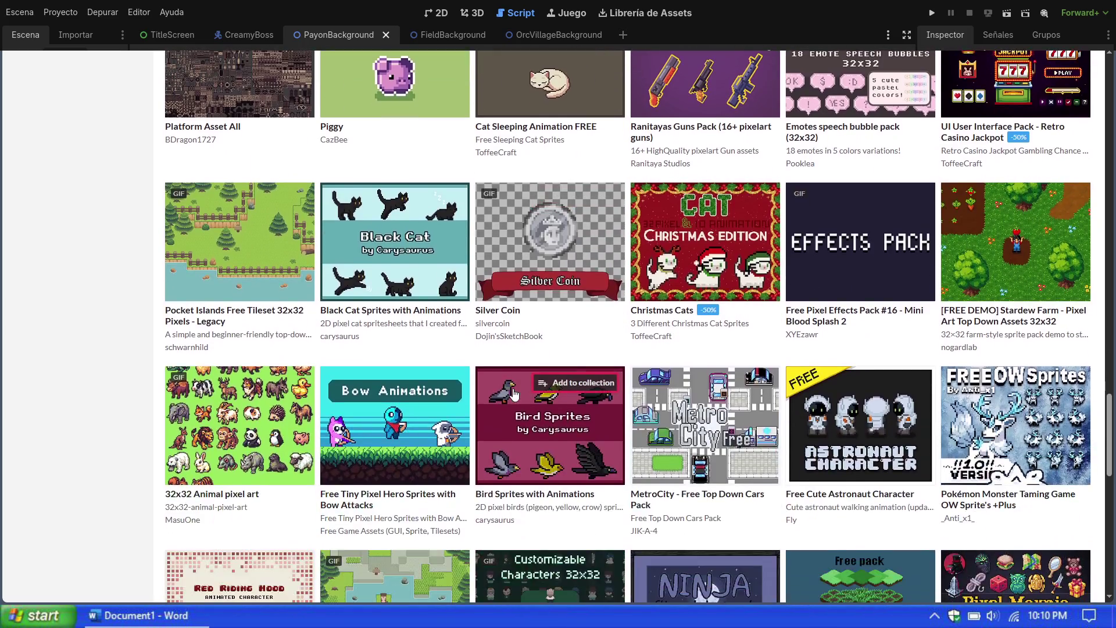
{"action": "scroll", "coordinate": [514, 395], "scroll_direction": "down", "scroll_amount": 6}
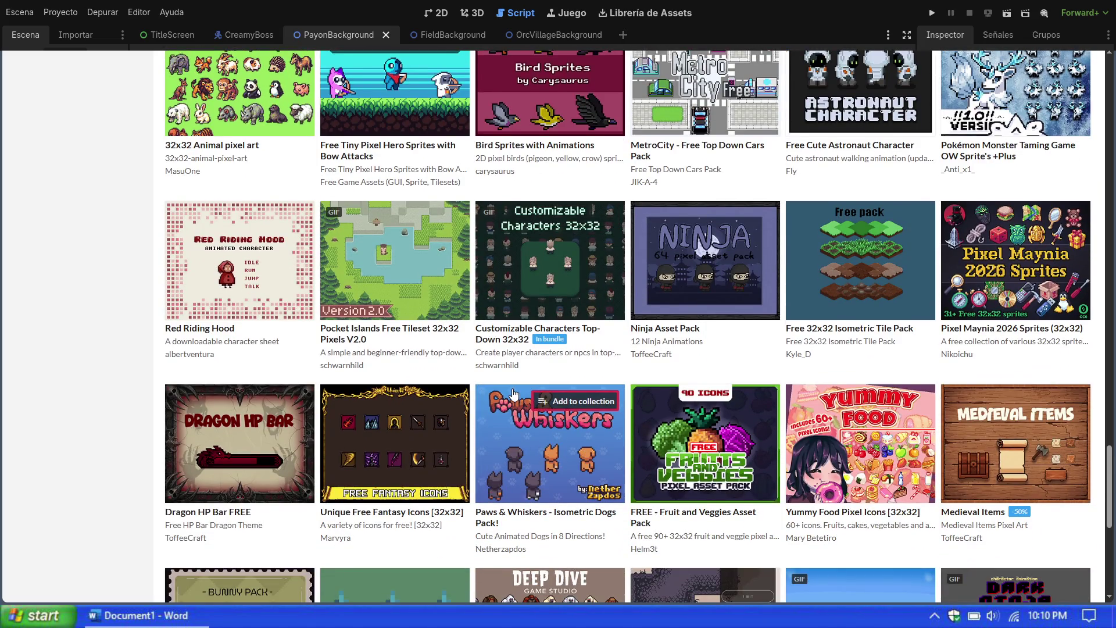
{"action": "scroll", "coordinate": [513, 395], "scroll_direction": "down", "scroll_amount": 2}
{"action": "scroll", "coordinate": [513, 394], "scroll_direction": "down", "scroll_amount": 3}
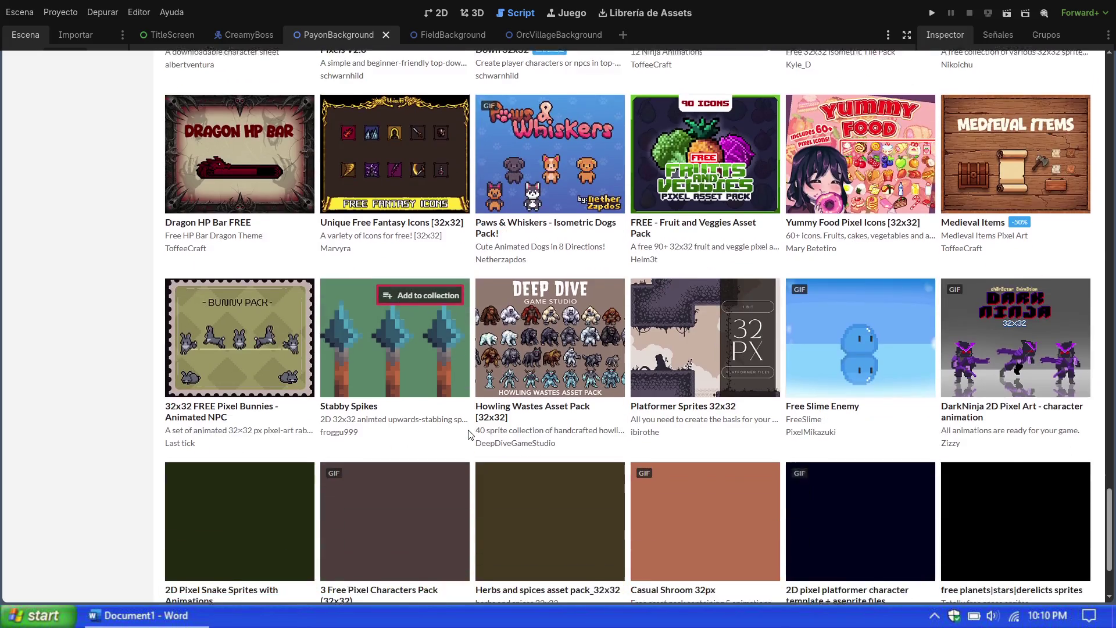
{"action": "scroll", "coordinate": [470, 430], "scroll_direction": "down", "scroll_amount": 4}
{"action": "scroll", "coordinate": [474, 422], "scroll_direction": "down", "scroll_amount": 2}
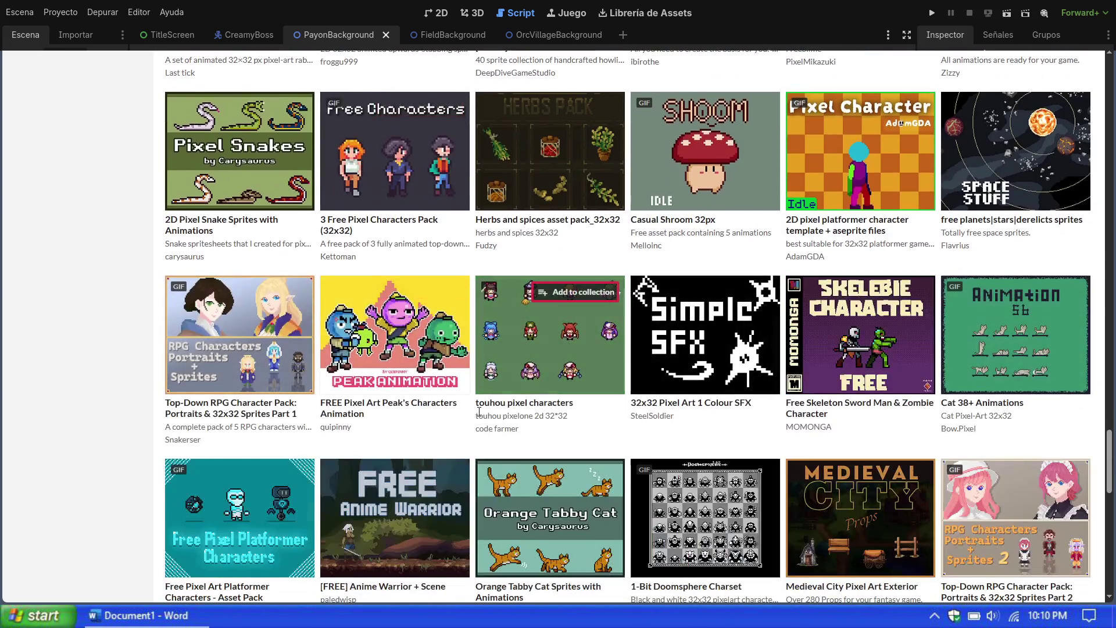
{"action": "scroll", "coordinate": [479, 412], "scroll_direction": "down", "scroll_amount": 2}
{"action": "scroll", "coordinate": [479, 416], "scroll_direction": "down", "scroll_amount": 3}
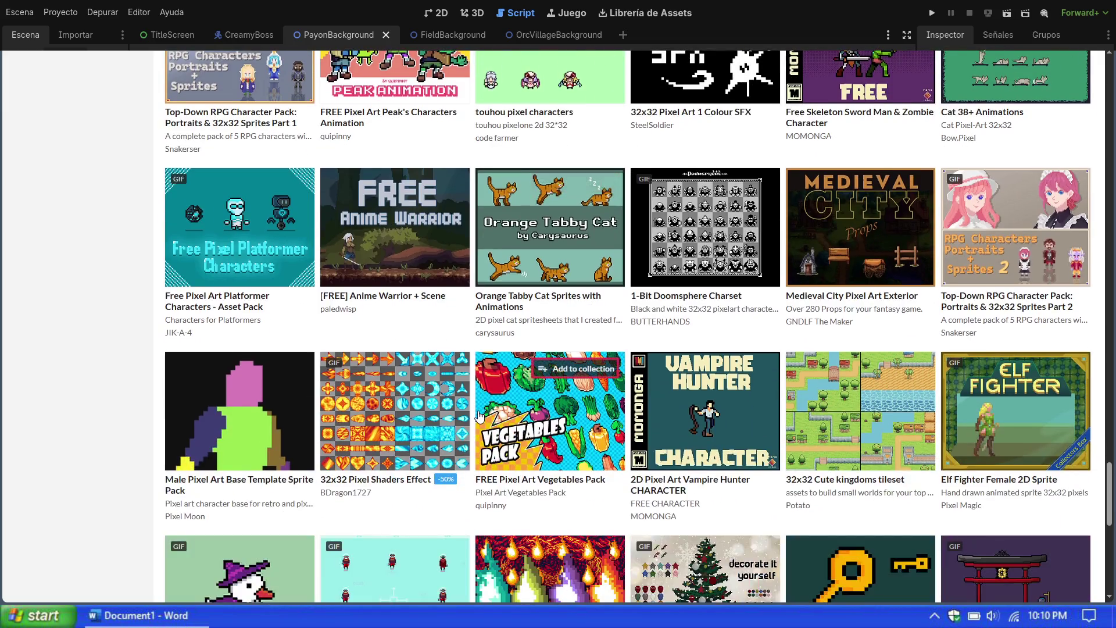
{"action": "scroll", "coordinate": [479, 416], "scroll_direction": "down", "scroll_amount": 3}
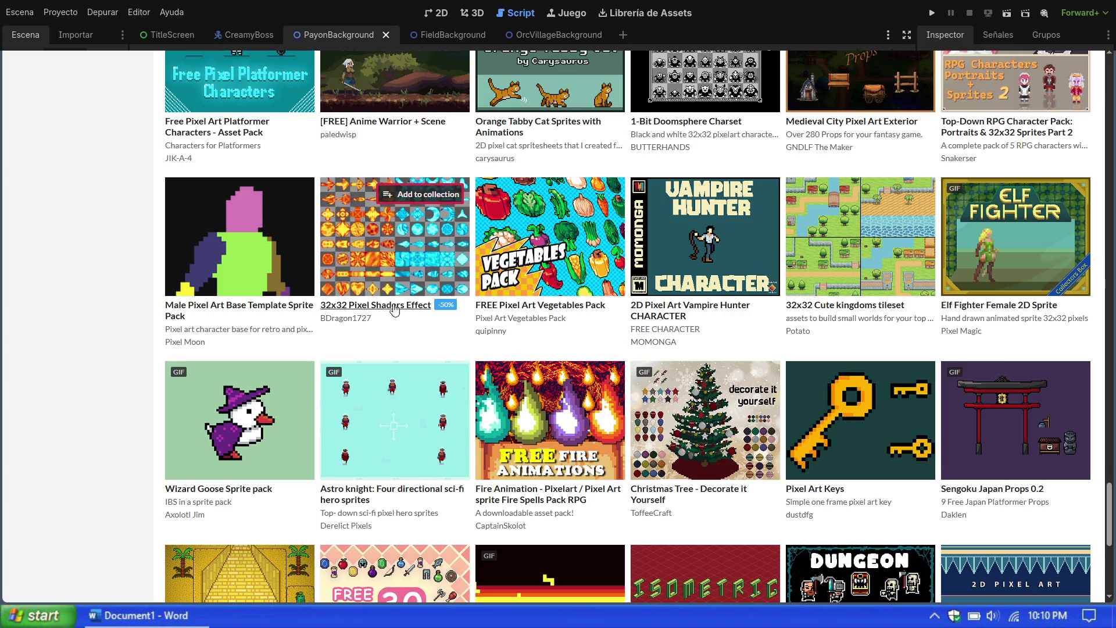
{"action": "left_click", "coordinate": [395, 244]}
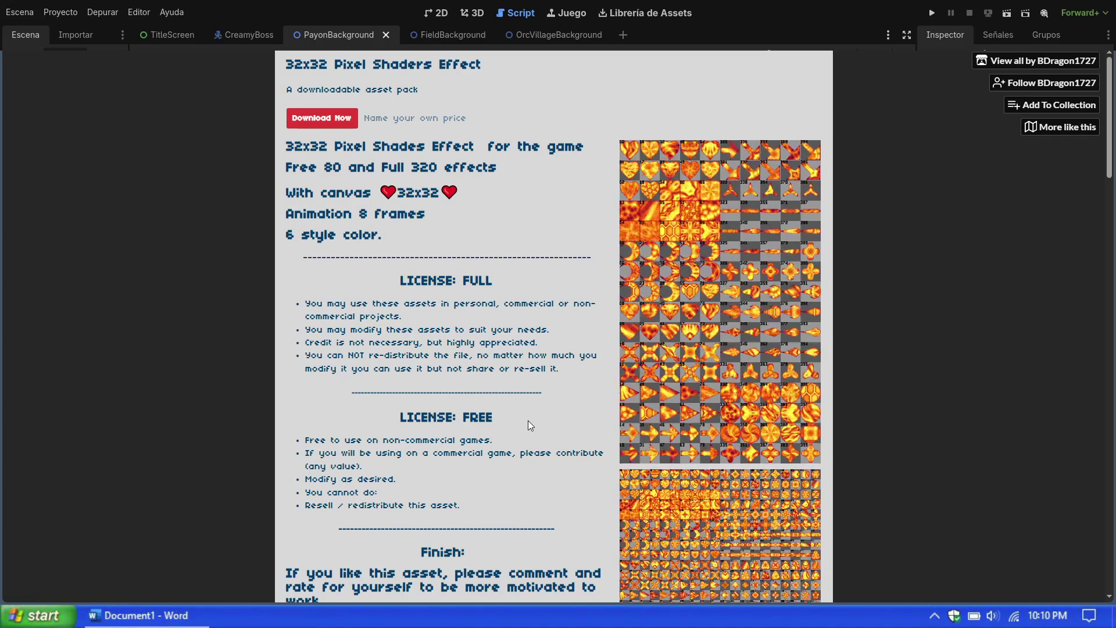
Step: Scroll through the 32x32 Pixel Shaders Effect page to review its licences and sprite sheets
{"action": "scroll", "coordinate": [553, 382], "scroll_direction": "down", "scroll_amount": 8}
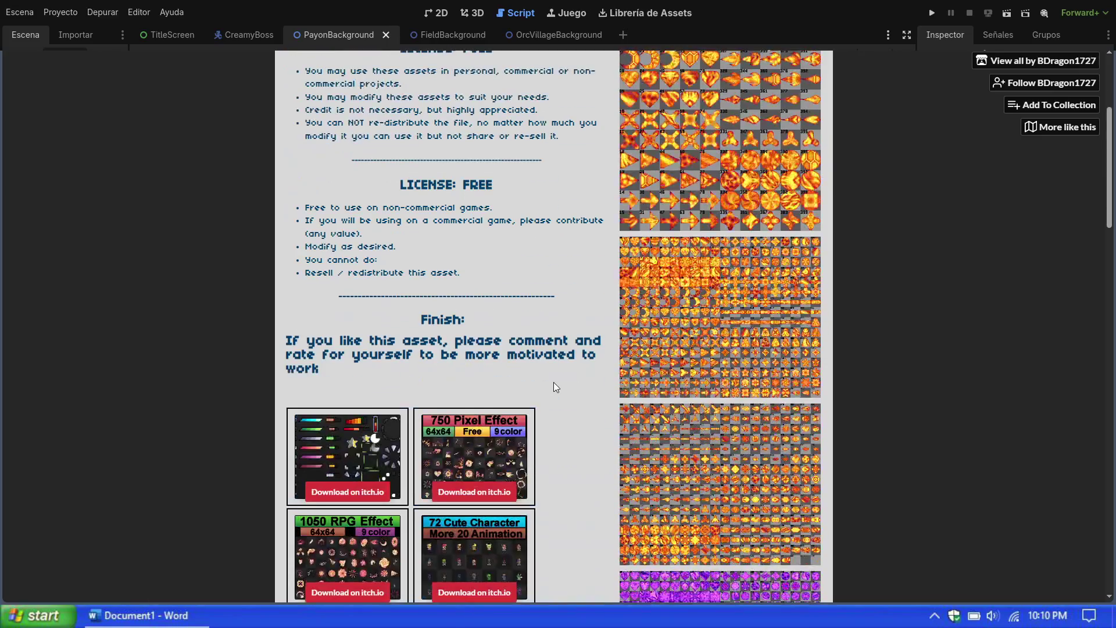
{"action": "scroll", "coordinate": [553, 382], "scroll_direction": "down", "scroll_amount": 5}
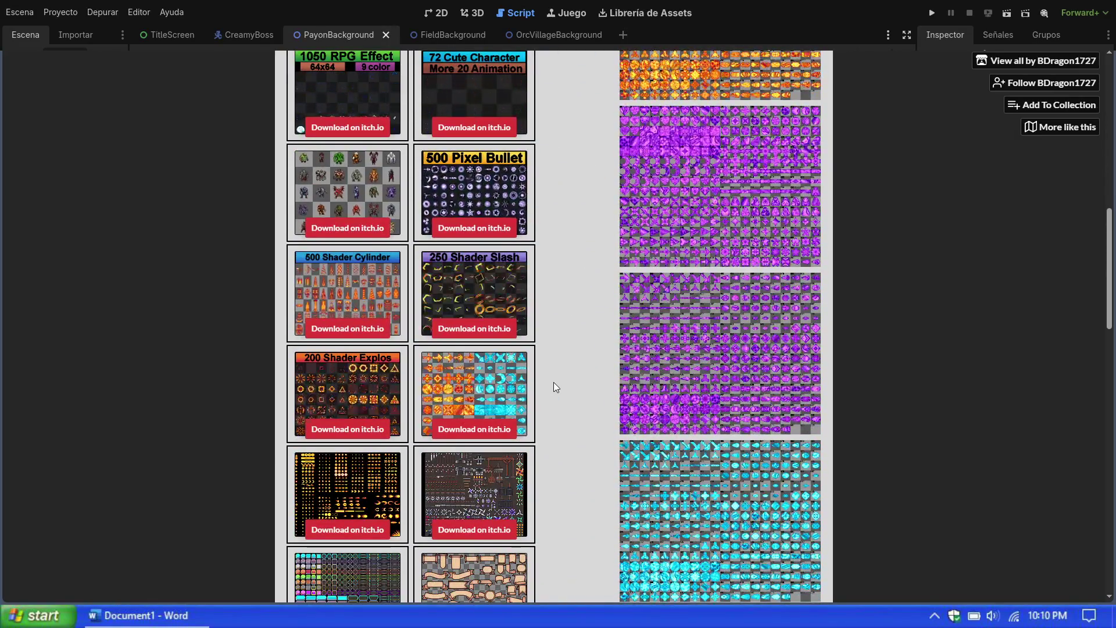
{"action": "scroll", "coordinate": [554, 382], "scroll_direction": "down", "scroll_amount": 8}
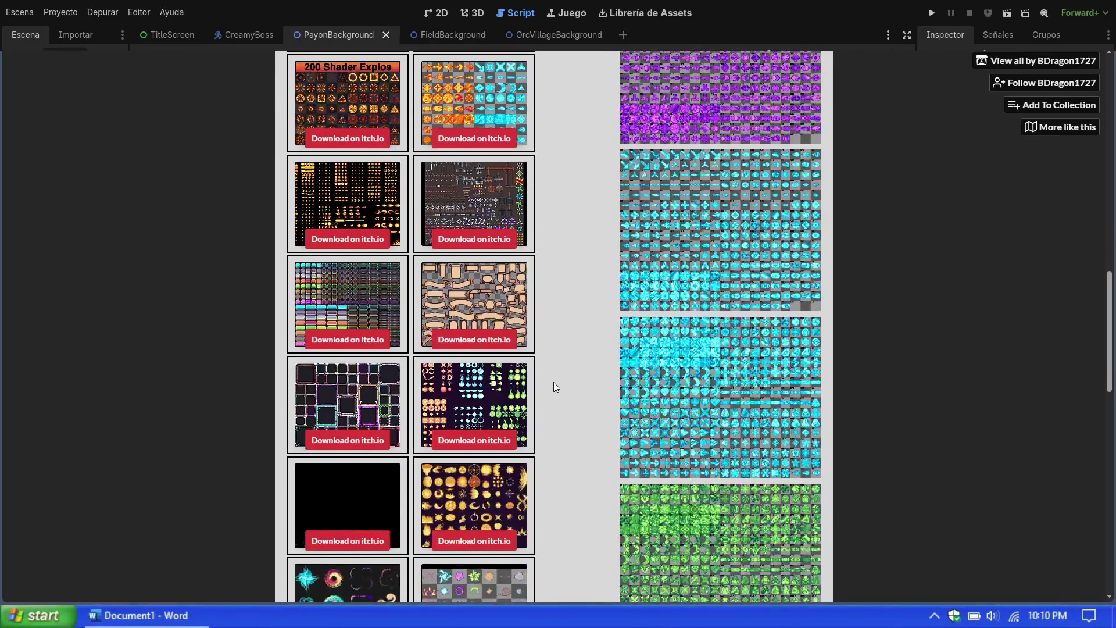
{"action": "scroll", "coordinate": [553, 382], "scroll_direction": "down", "scroll_amount": 5}
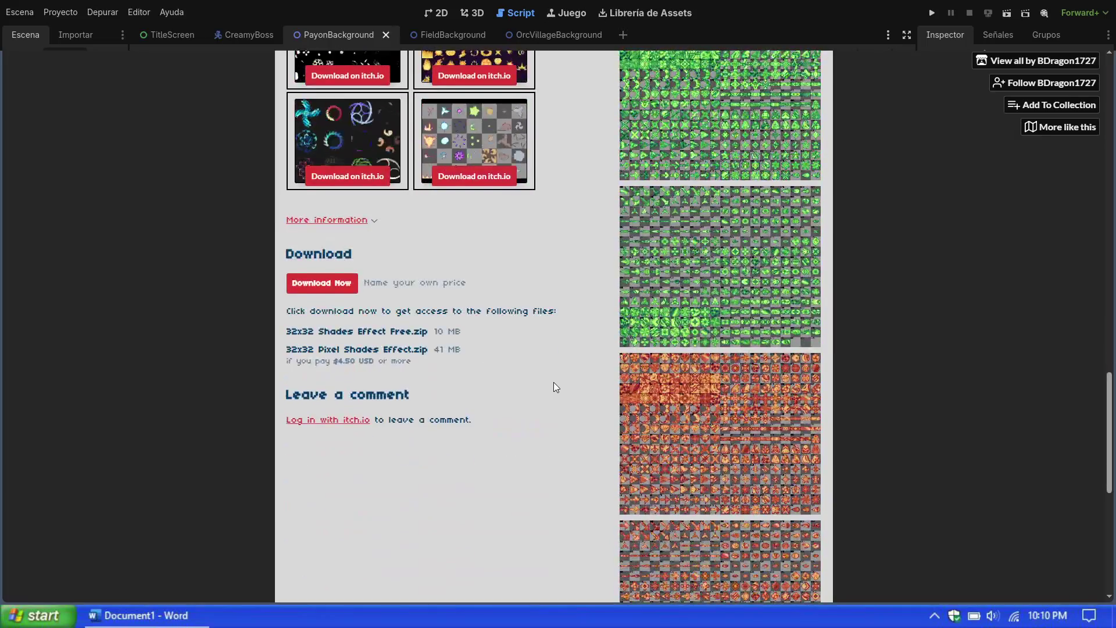
{"action": "scroll", "coordinate": [554, 382], "scroll_direction": "down", "scroll_amount": 5}
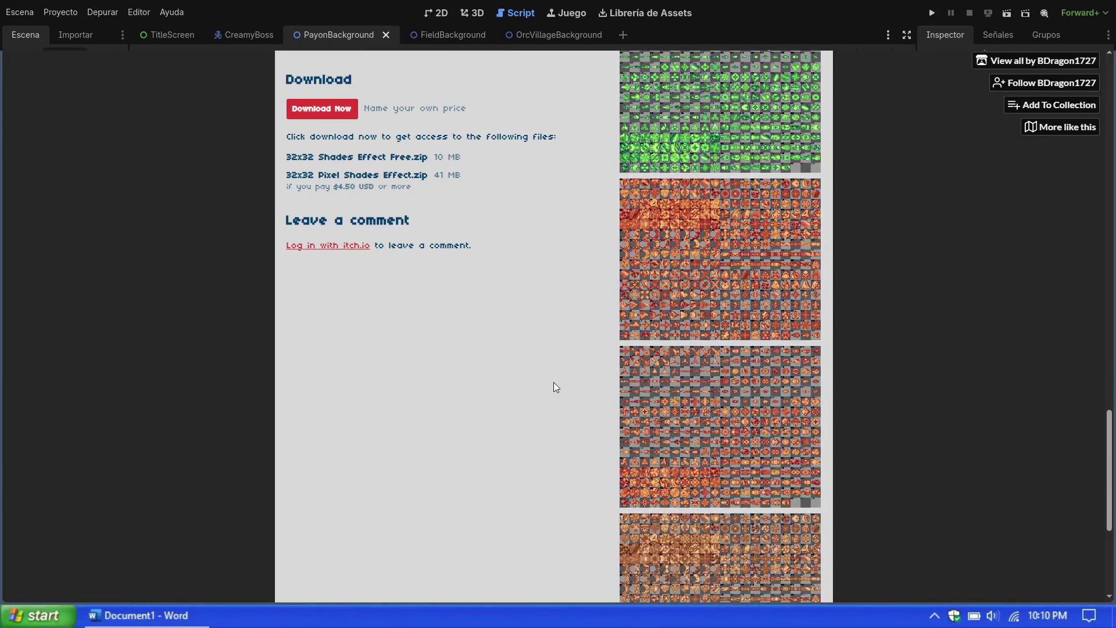
{"action": "scroll", "coordinate": [554, 382], "scroll_direction": "down", "scroll_amount": 5}
{"action": "scroll", "coordinate": [554, 382], "scroll_direction": "up", "scroll_amount": 12}
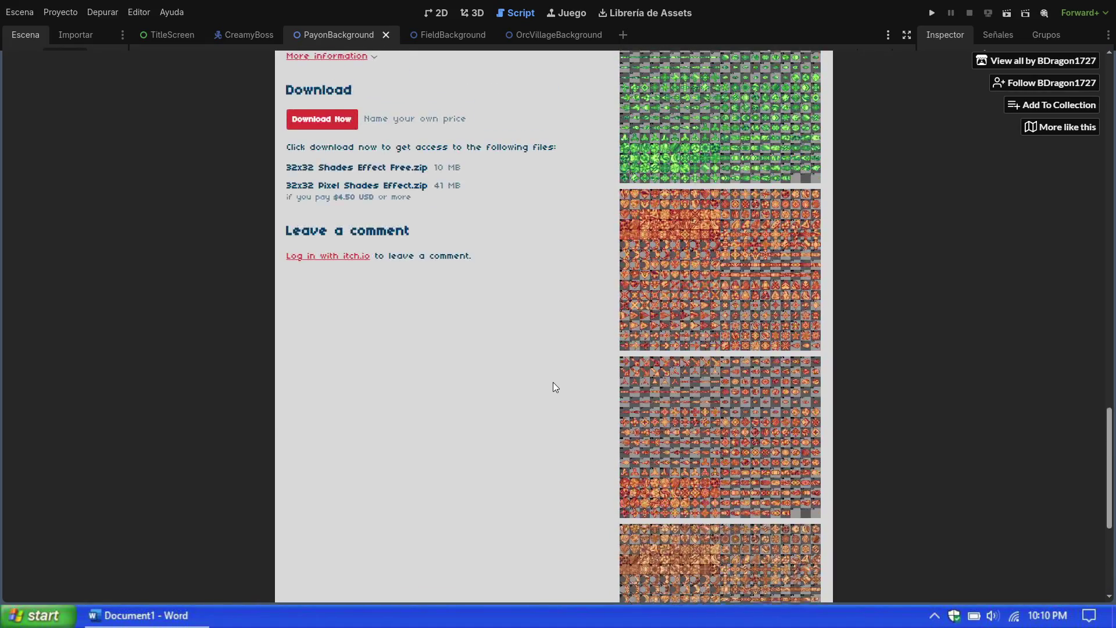
{"action": "scroll", "coordinate": [559, 431], "scroll_direction": "up", "scroll_amount": 15}
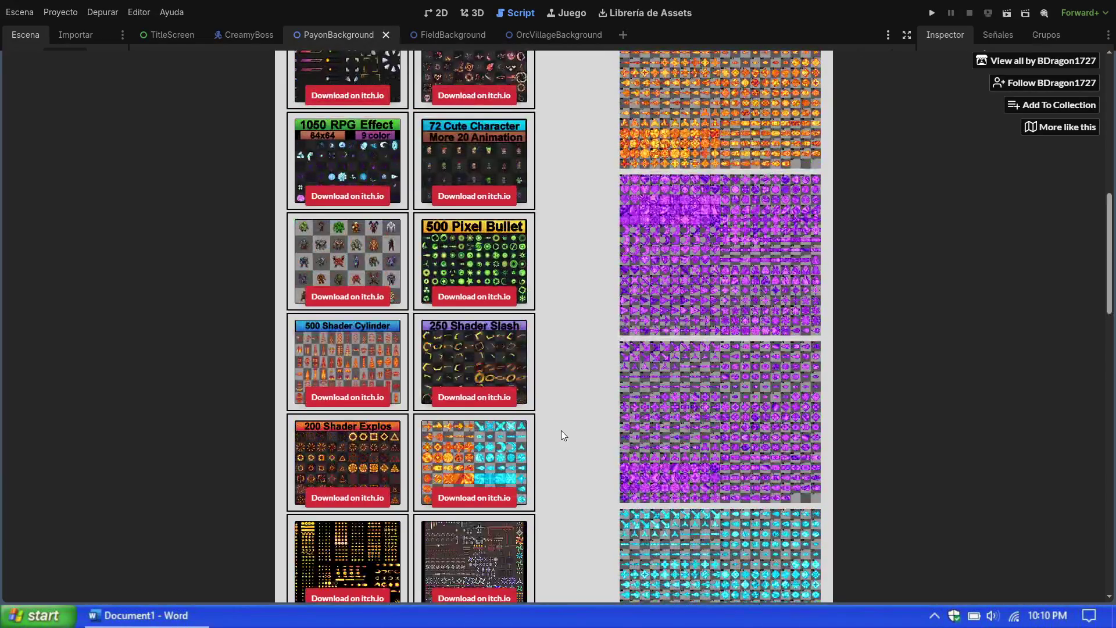
{"action": "scroll", "coordinate": [562, 434], "scroll_direction": "up", "scroll_amount": 3}
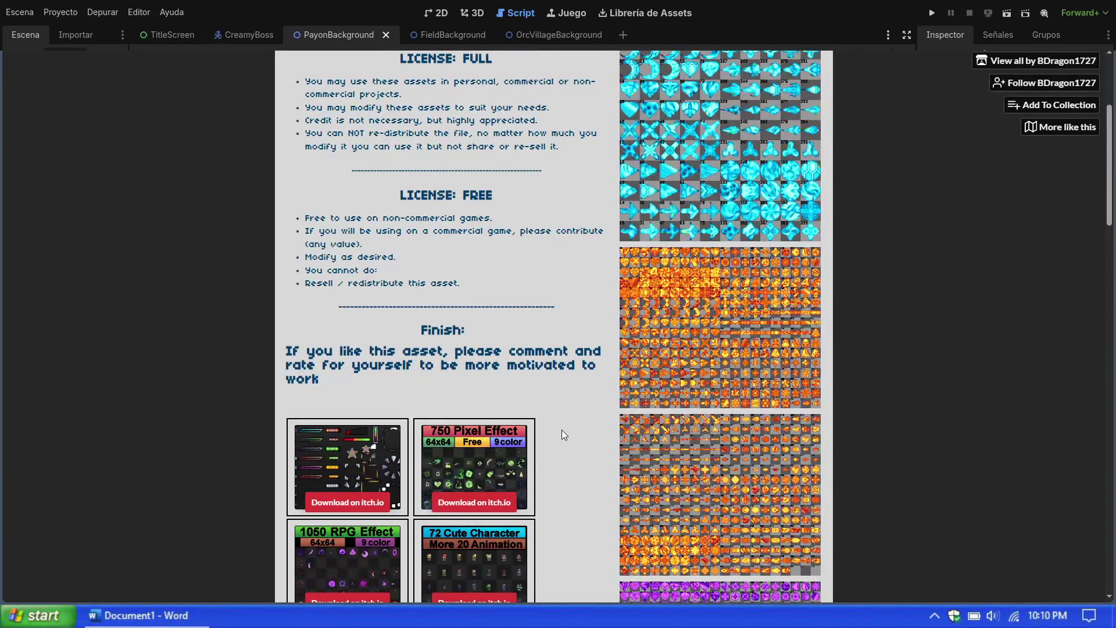
{"action": "scroll", "coordinate": [562, 435], "scroll_direction": "down", "scroll_amount": 8}
{"action": "scroll", "coordinate": [577, 464], "scroll_direction": "down", "scroll_amount": 10}
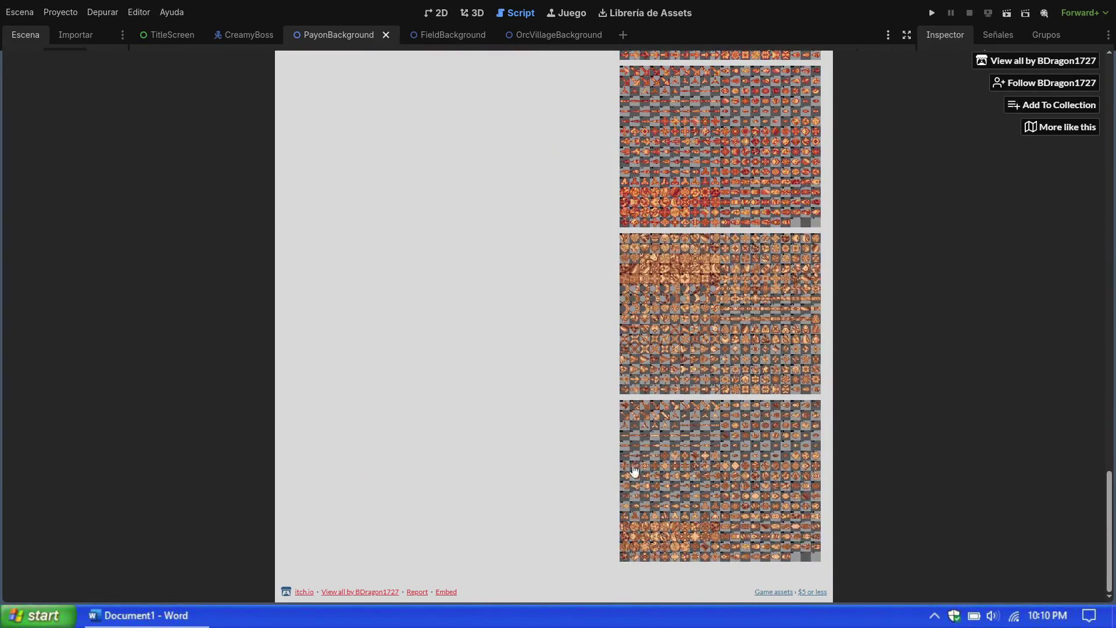
Step: Move further down the Pixel Shaders Effect page to look over its downloadable files
{"action": "left_click_drag", "start_coordinate": [1112, 509], "coordinate": [1112, 87]}
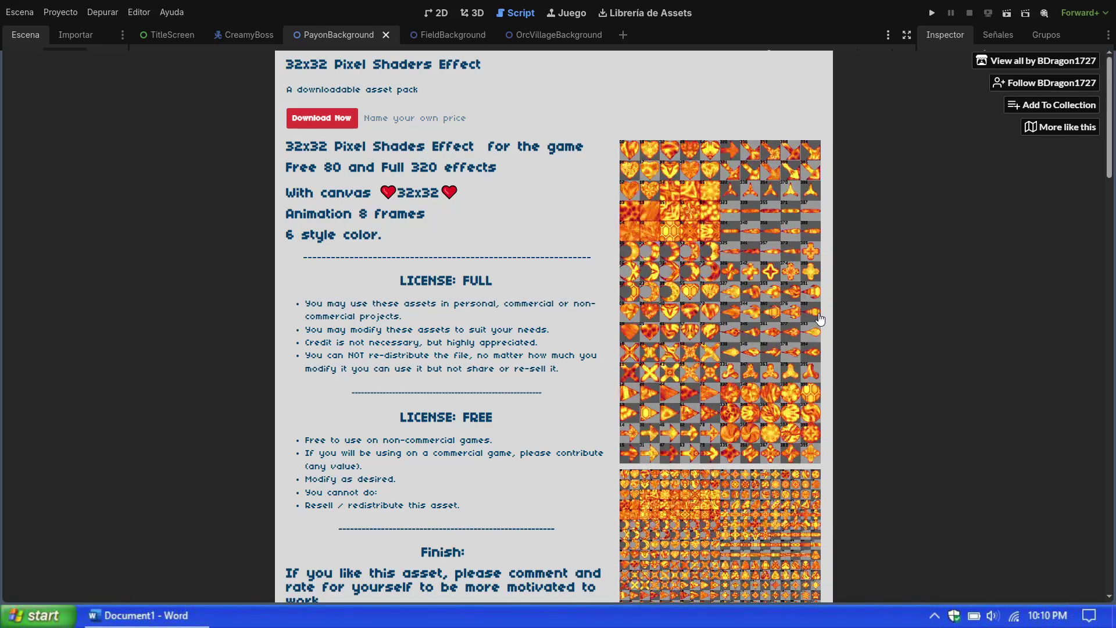
{"action": "scroll", "coordinate": [781, 406], "scroll_direction": "down", "scroll_amount": 3}
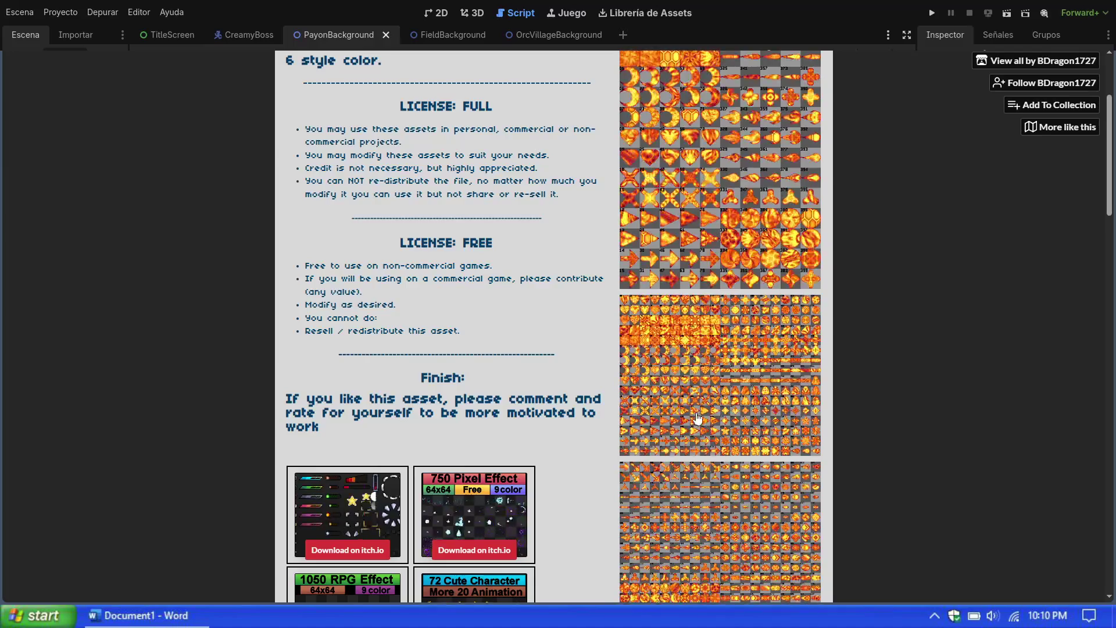
{"action": "scroll", "coordinate": [606, 382], "scroll_direction": "down", "scroll_amount": 6}
{"action": "scroll", "coordinate": [591, 411], "scroll_direction": "down", "scroll_amount": 10}
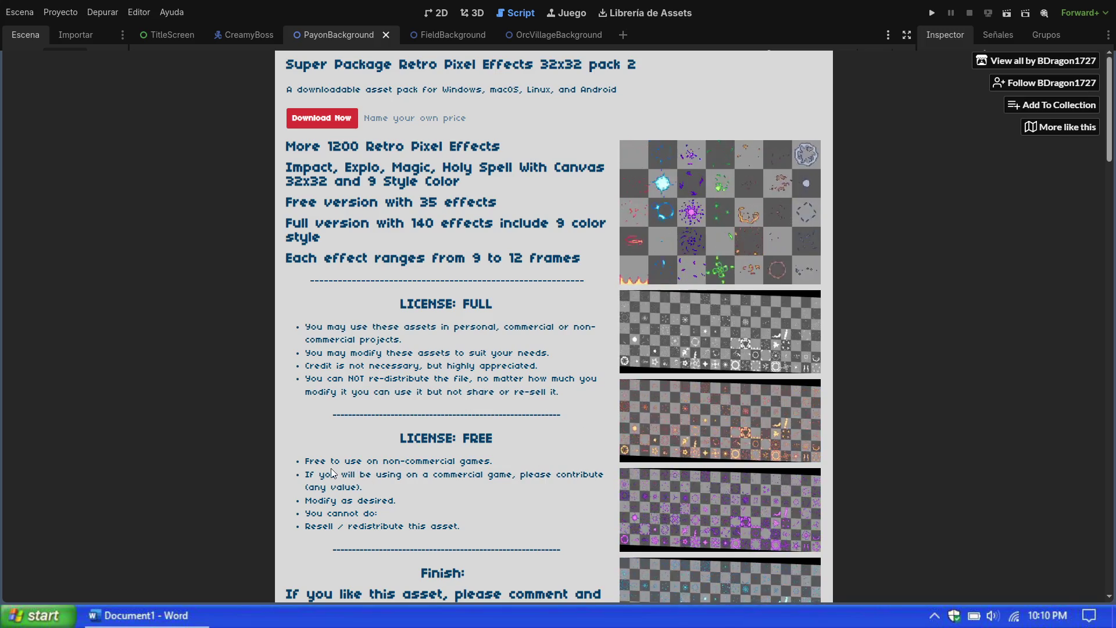
Step: Look over the Super Package Retro Pixel Effects 32x32 pack 2 page and its 35 free effects
{"action": "scroll", "coordinate": [370, 485], "scroll_direction": "down", "scroll_amount": 5}
{"action": "scroll", "coordinate": [497, 474], "scroll_direction": "up", "scroll_amount": 5}
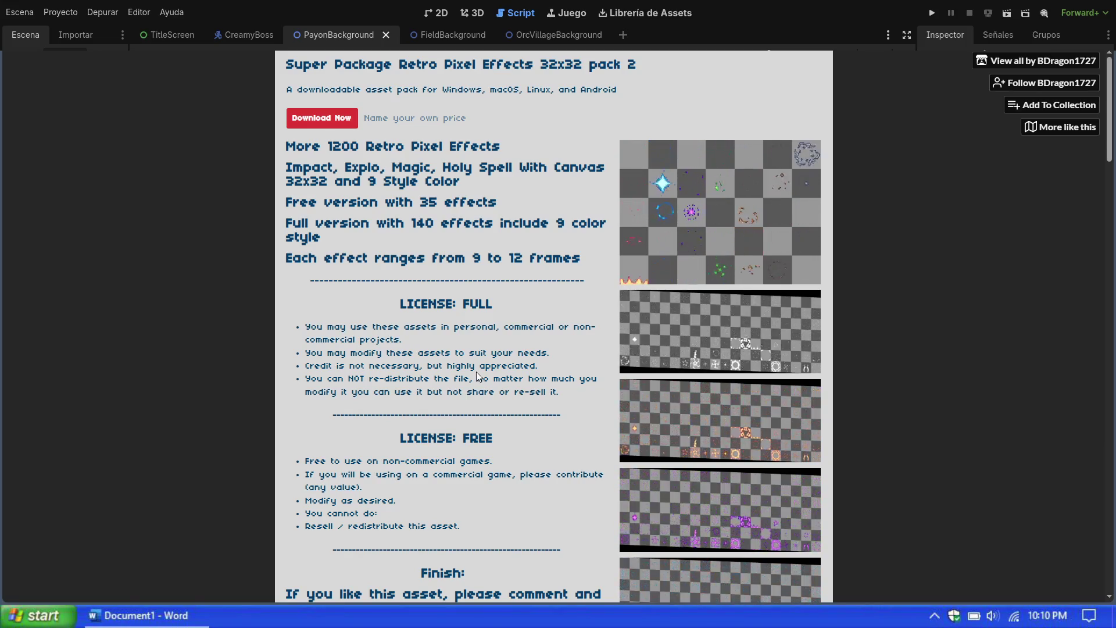
{"action": "scroll", "coordinate": [374, 394], "scroll_direction": "down", "scroll_amount": 1}
{"action": "scroll", "coordinate": [374, 393], "scroll_direction": "down", "scroll_amount": 3}
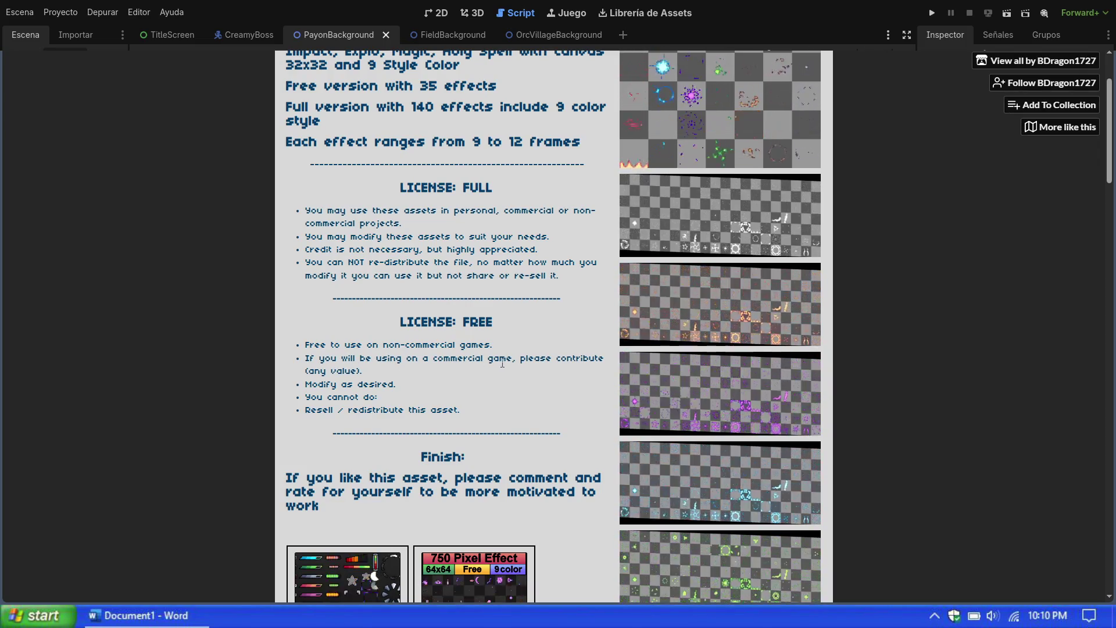
{"action": "scroll", "coordinate": [402, 418], "scroll_direction": "up", "scroll_amount": 1}
{"action": "scroll", "coordinate": [401, 418], "scroll_direction": "up", "scroll_amount": 1}
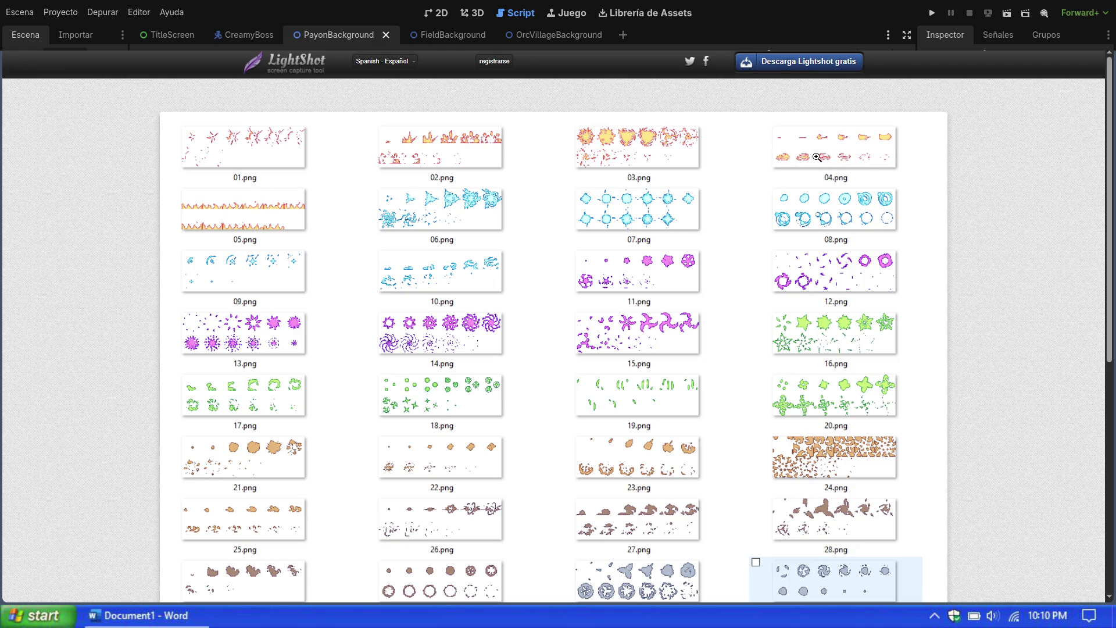
{"action": "scroll", "coordinate": [706, 185], "scroll_direction": "down", "scroll_amount": 1}
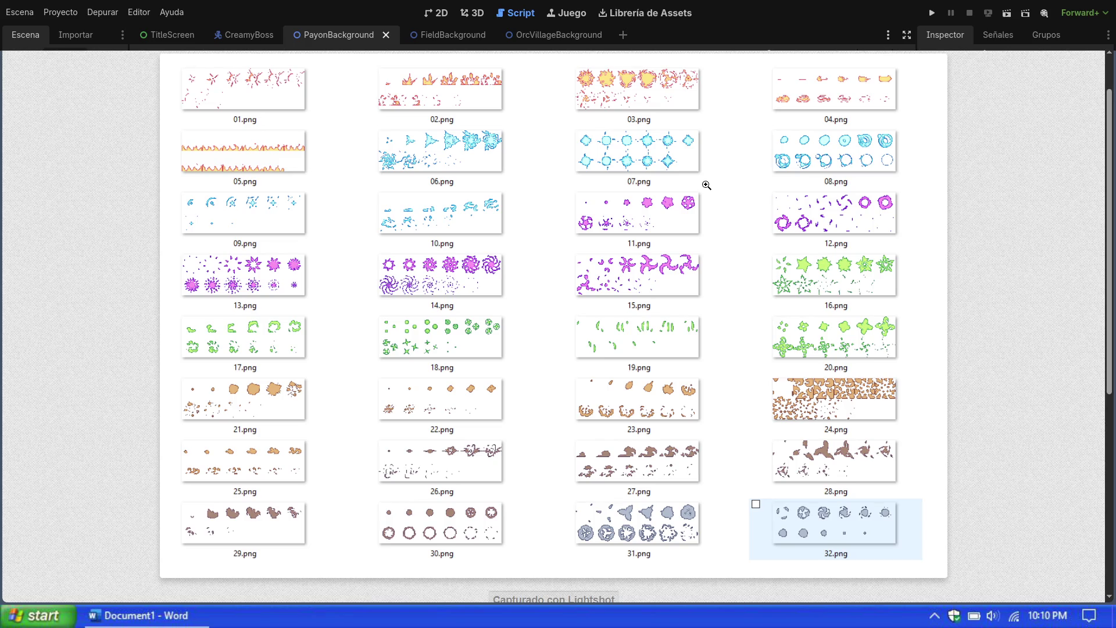
{"action": "scroll", "coordinate": [773, 237], "scroll_direction": "down", "scroll_amount": 2}
{"action": "scroll", "coordinate": [740, 252], "scroll_direction": "up", "scroll_amount": 2}
{"action": "scroll", "coordinate": [736, 254], "scroll_direction": "up", "scroll_amount": 1}
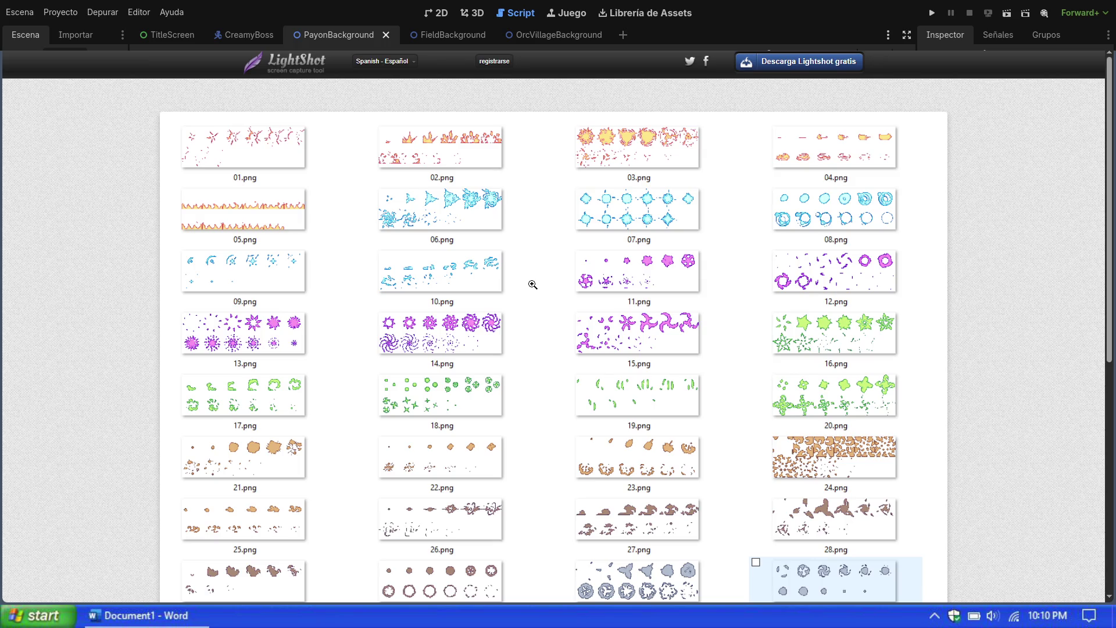
{"action": "scroll", "coordinate": [521, 289], "scroll_direction": "down", "scroll_amount": 3}
{"action": "scroll", "coordinate": [519, 290], "scroll_direction": "up", "scroll_amount": 3}
{"action": "scroll", "coordinate": [519, 290], "scroll_direction": "down", "scroll_amount": 2}
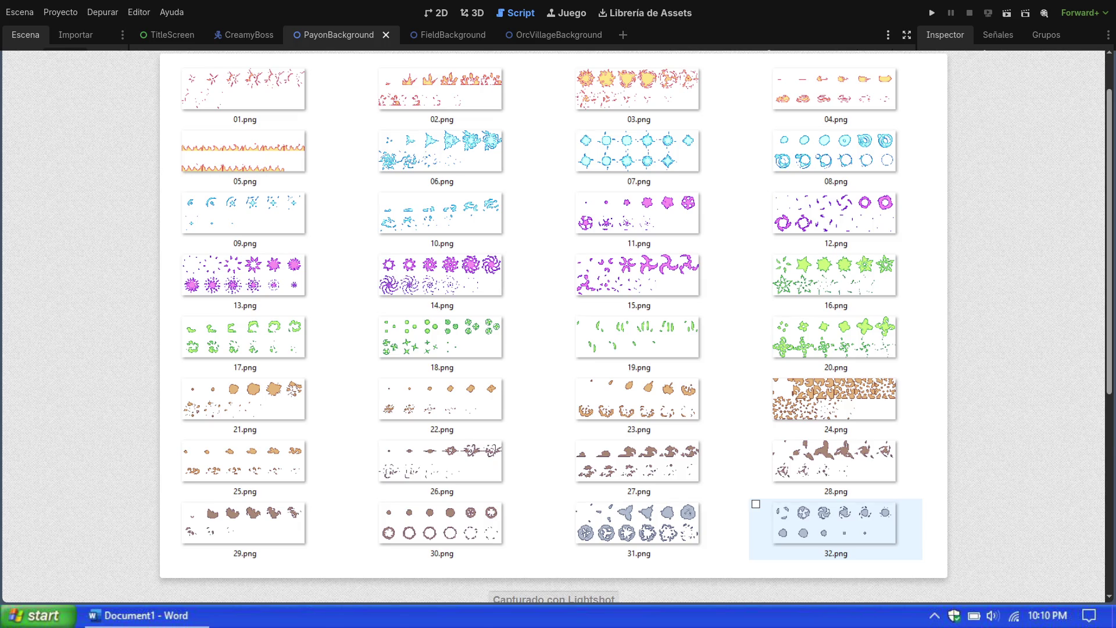
{"action": "key", "text": "alt+Tab"}
{"action": "scroll", "coordinate": [553, 325], "scroll_direction": "up", "scroll_amount": 1}
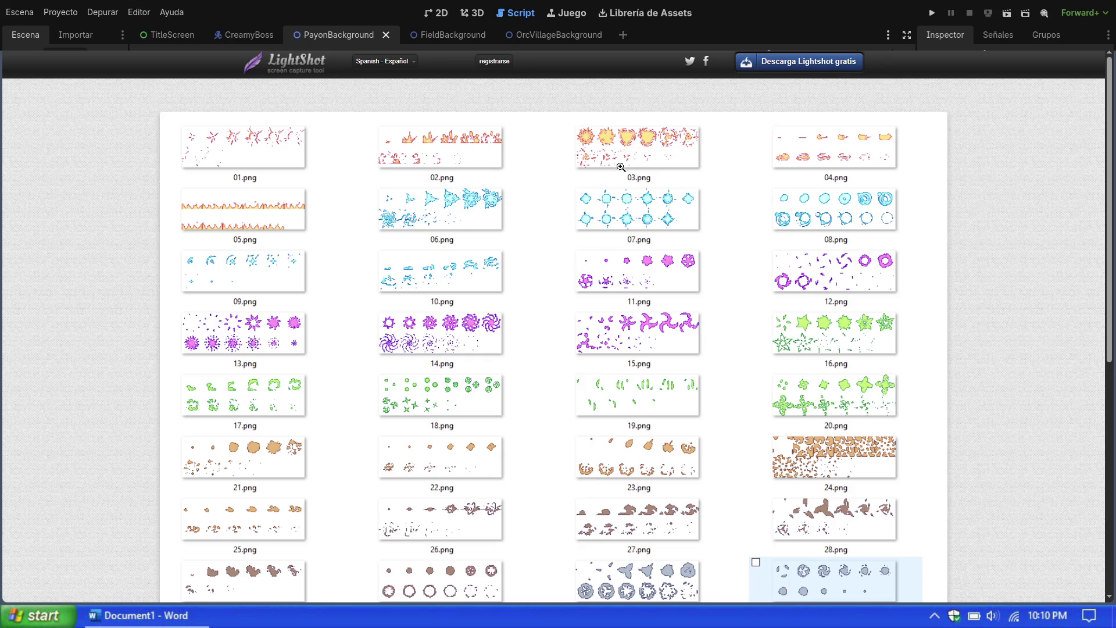
{"action": "scroll", "coordinate": [620, 258], "scroll_direction": "down", "scroll_amount": 4}
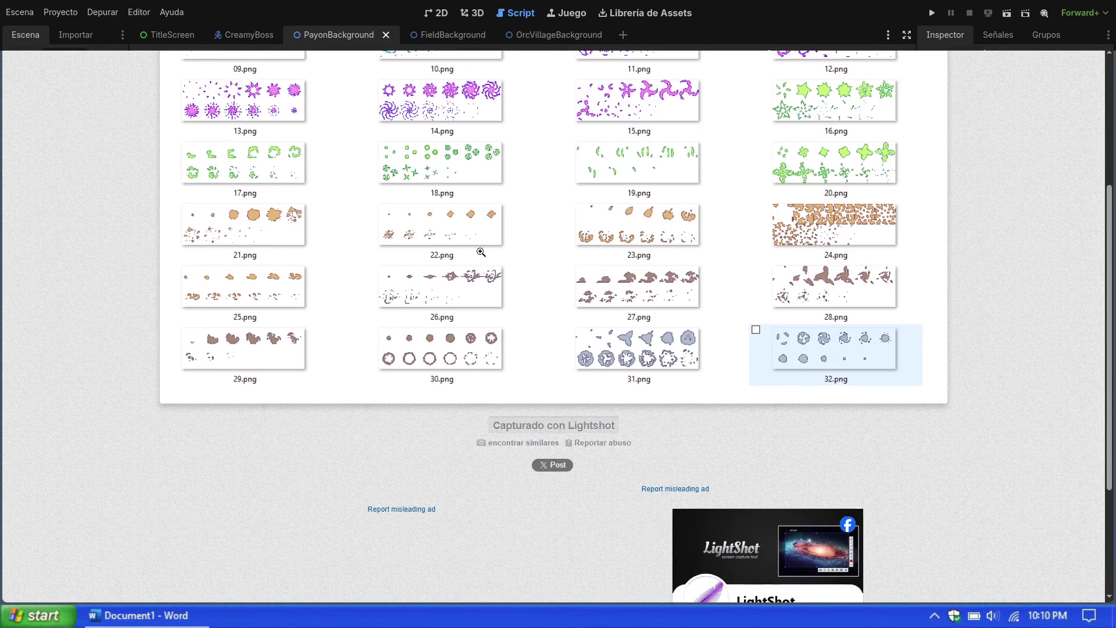
{"action": "scroll", "coordinate": [481, 251], "scroll_direction": "up", "scroll_amount": 3}
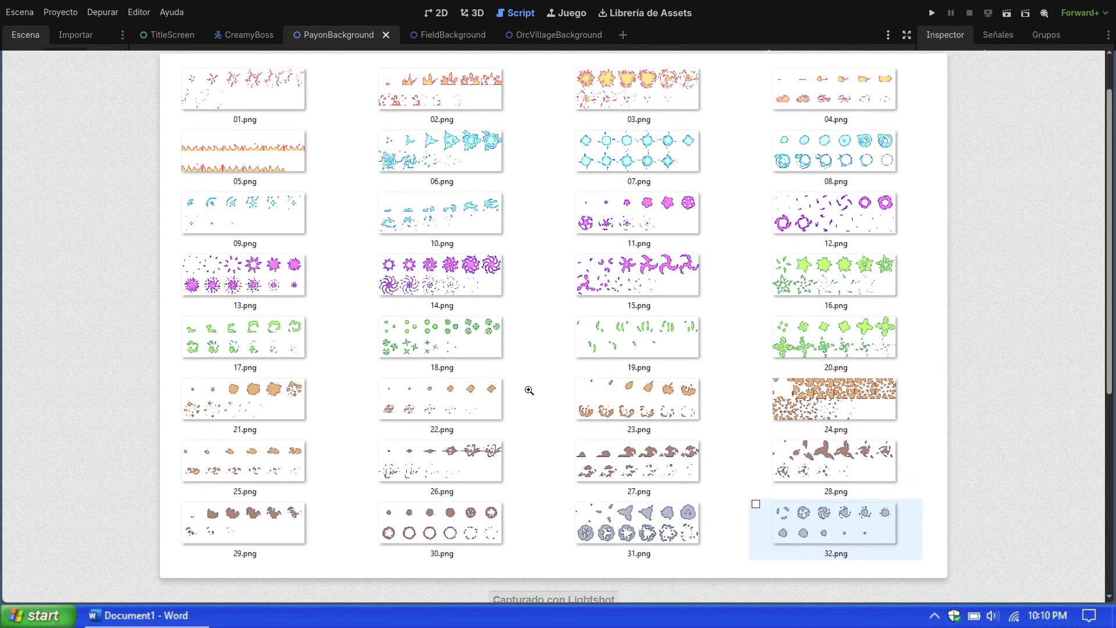
{"action": "scroll", "coordinate": [529, 390], "scroll_direction": "down", "scroll_amount": 1}
{"action": "scroll", "coordinate": [529, 390], "scroll_direction": "up", "scroll_amount": 2}
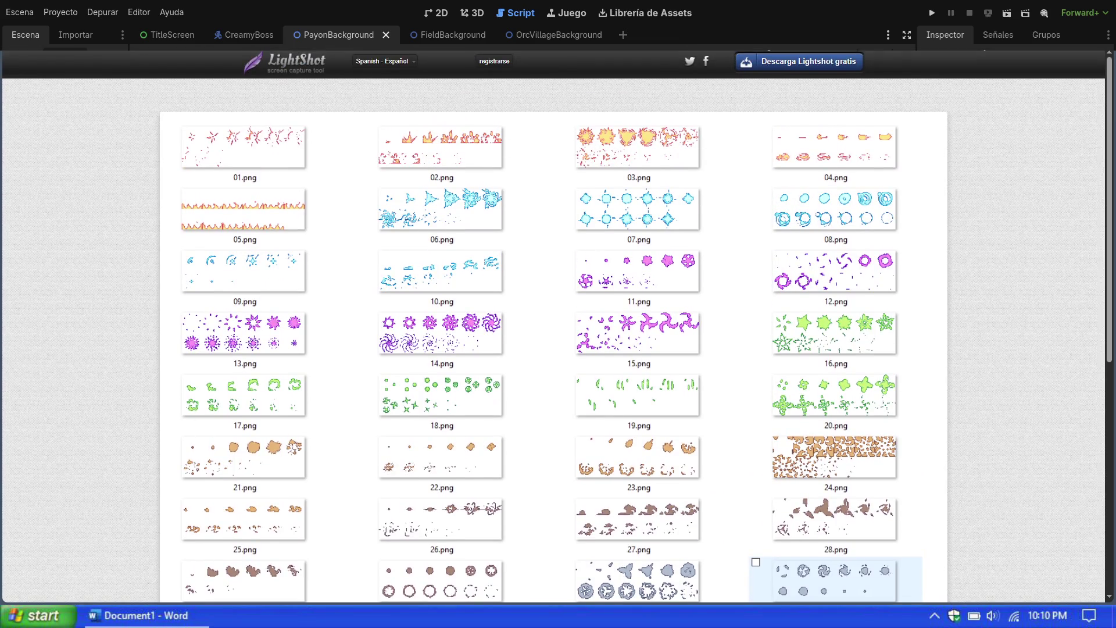
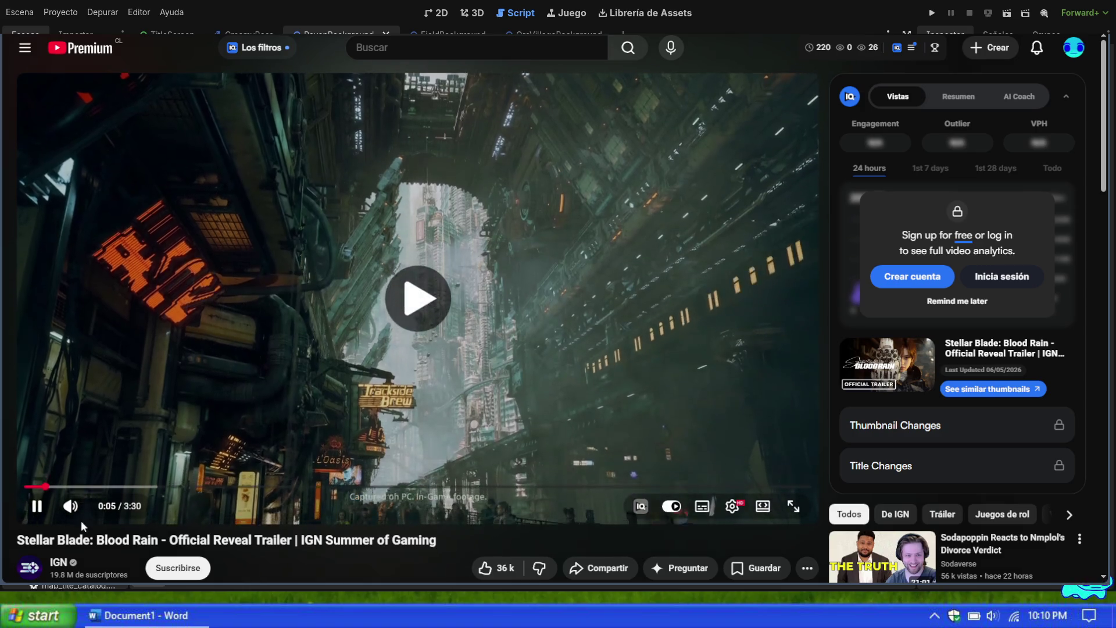
Step: Show the Stellar Blade trailer fullscreen, pause it at 0:14, then resume playback
{"action": "left_click", "coordinate": [794, 506]}
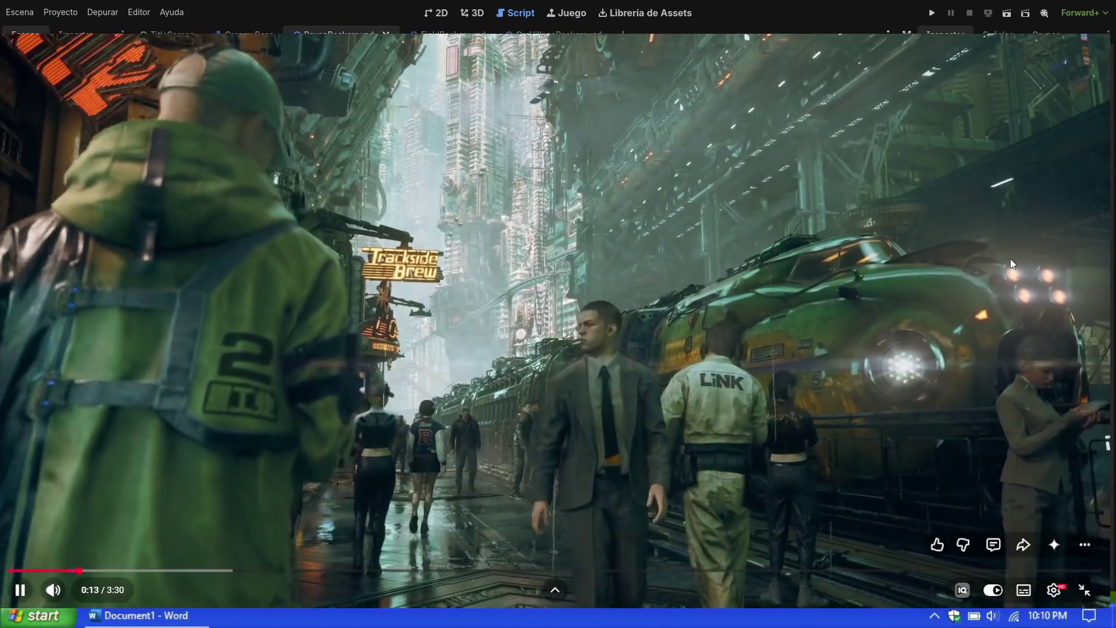
{"action": "left_click", "coordinate": [911, 284]}
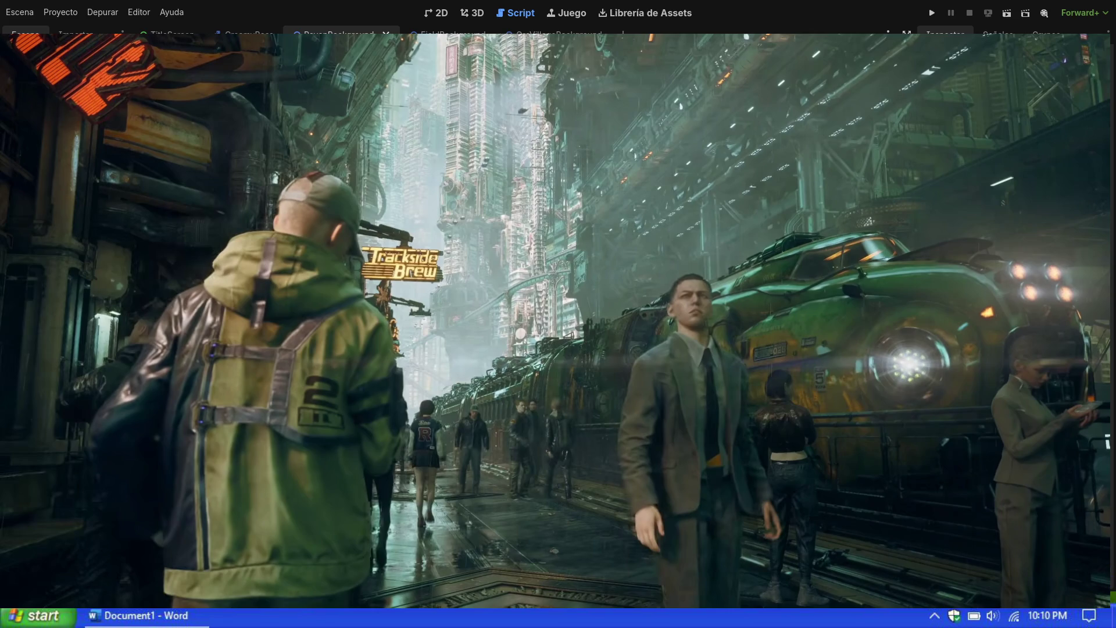
{"action": "mouse_move", "coordinate": [860, 256]}
{"action": "mouse_move", "coordinate": [797, 252]}
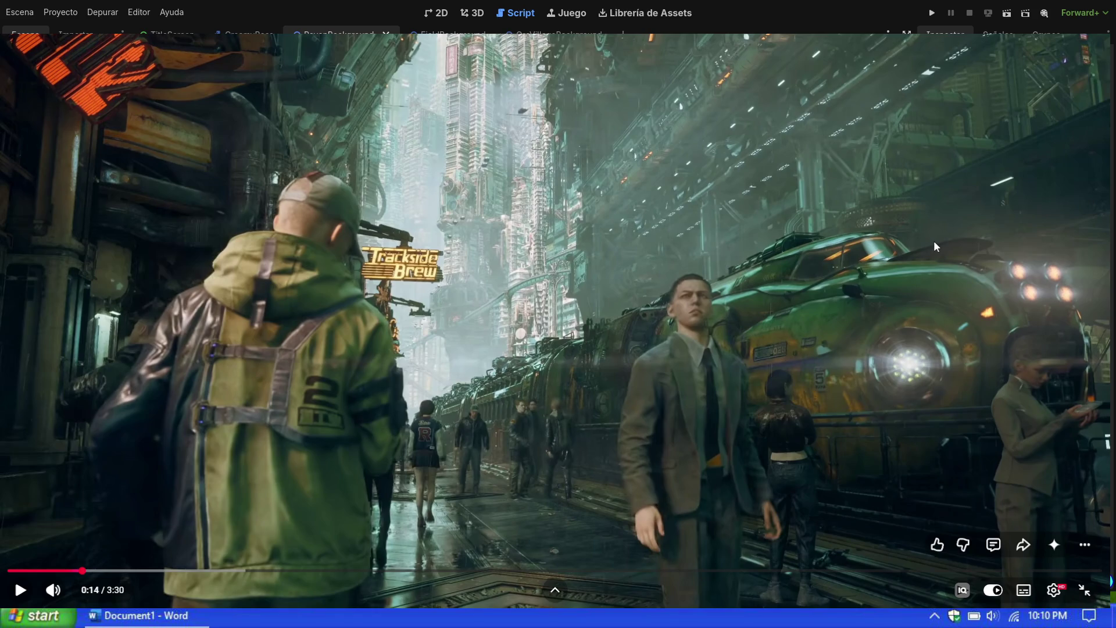
{"action": "mouse_move", "coordinate": [61, 576]}
{"action": "left_click", "coordinate": [1042, 206]}
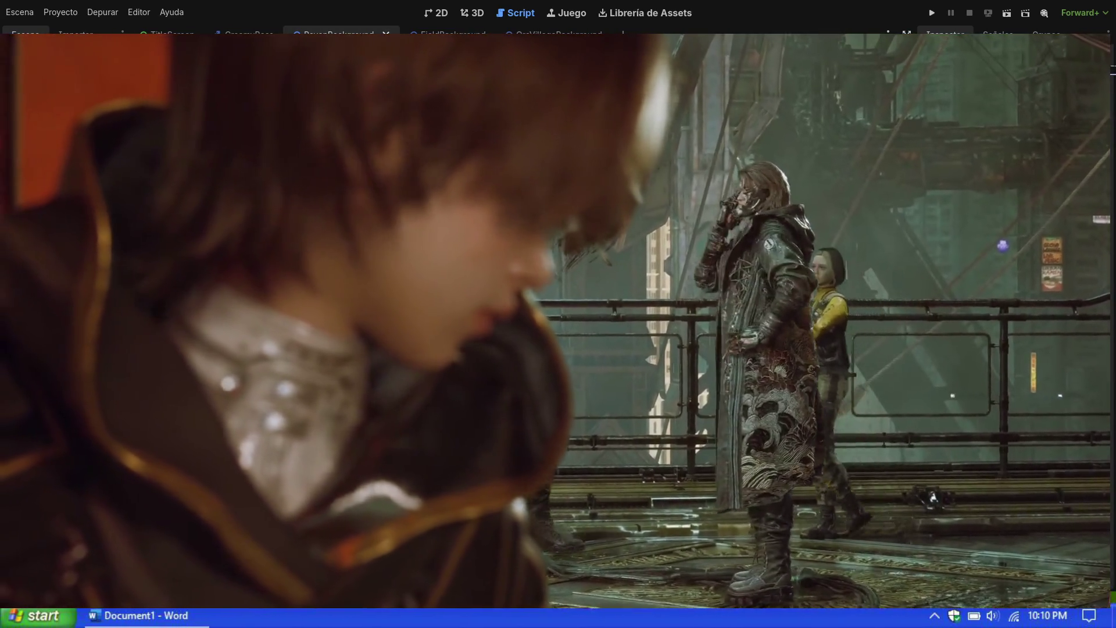
Step: Pause at 0:50, rewind to 0:43, hold on the face close-up at 0:45, then resume
{"action": "left_click", "coordinate": [488, 347]}
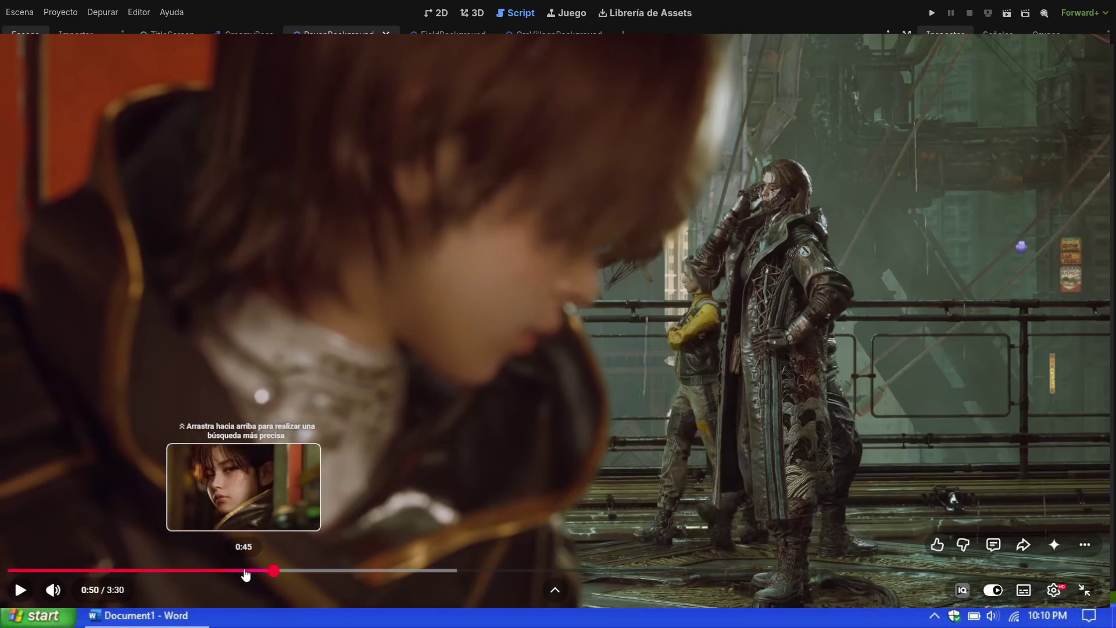
{"action": "left_click_drag", "start_coordinate": [235, 574], "coordinate": [235, 573]}
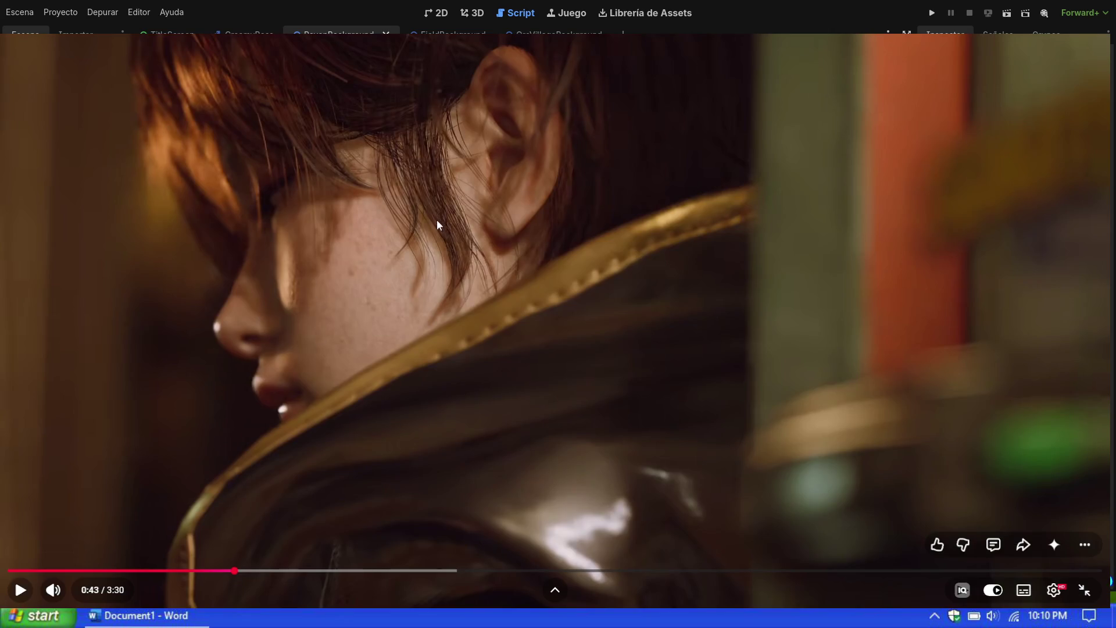
{"action": "left_click", "coordinate": [145, 391]}
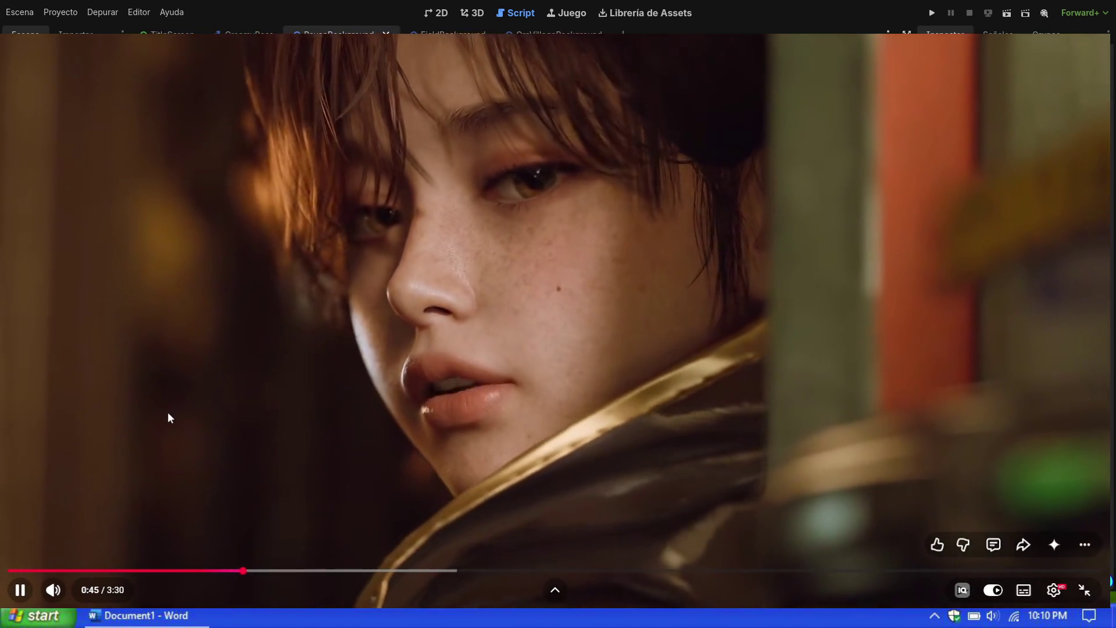
{"action": "left_click", "coordinate": [168, 418]}
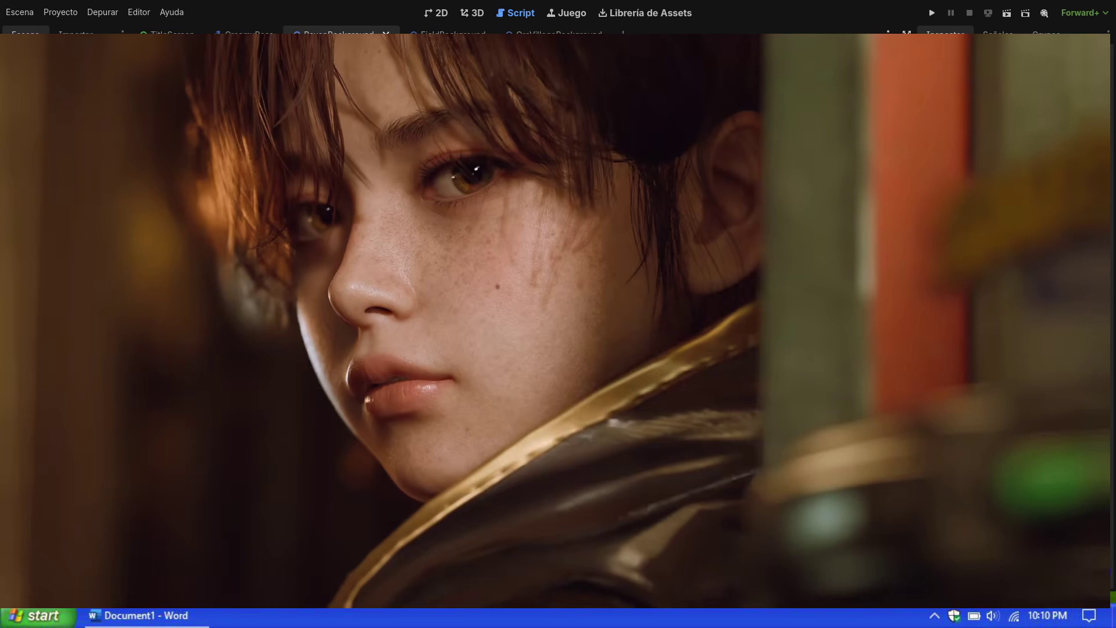
{"action": "left_click", "coordinate": [107, 362]}
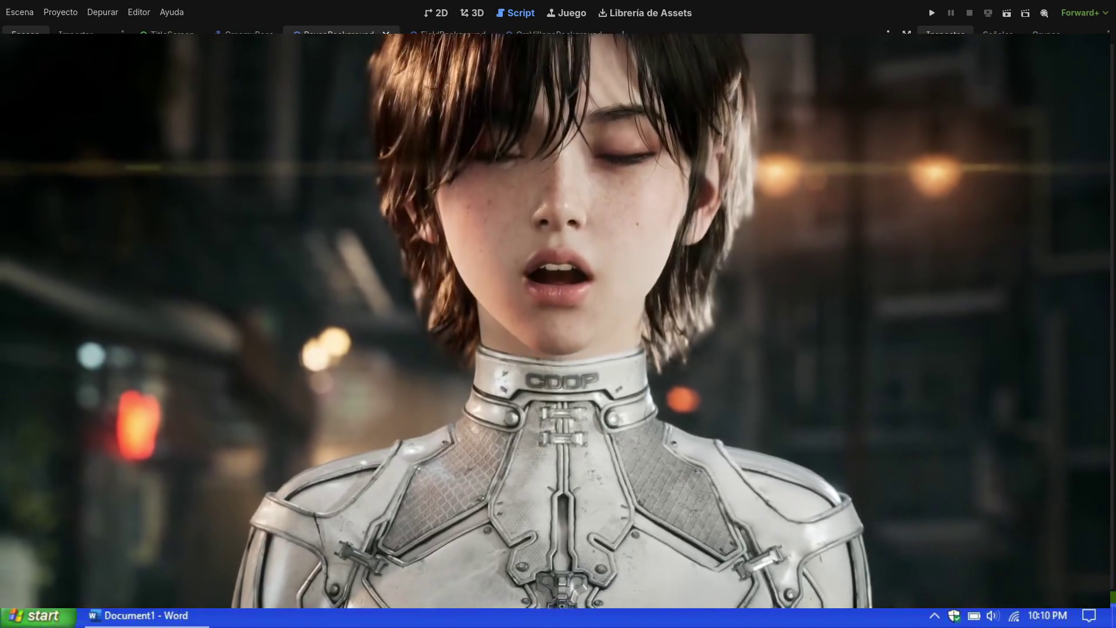
Step: Pause the Stellar Blade trailer at 2:50 on the fight scene
{"action": "left_click", "coordinate": [107, 363]}
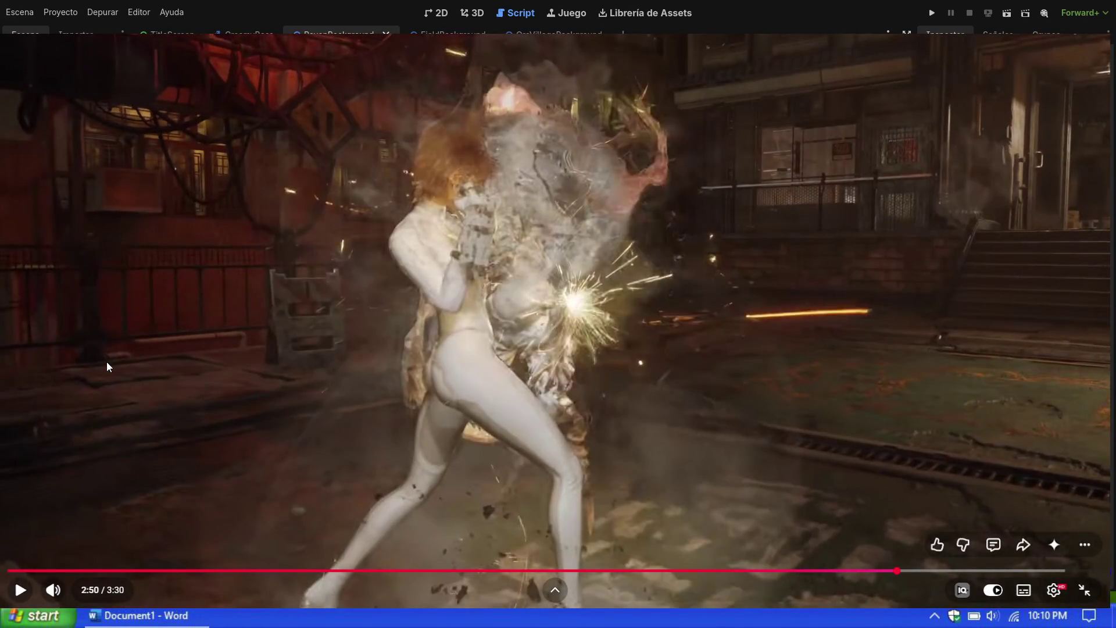
Step: Rewind the fight scene five seconds to 2:47 and switch quality to 2160p60 4K
{"action": "left_click", "coordinate": [107, 361]}
{"action": "key", "text": "Left"}
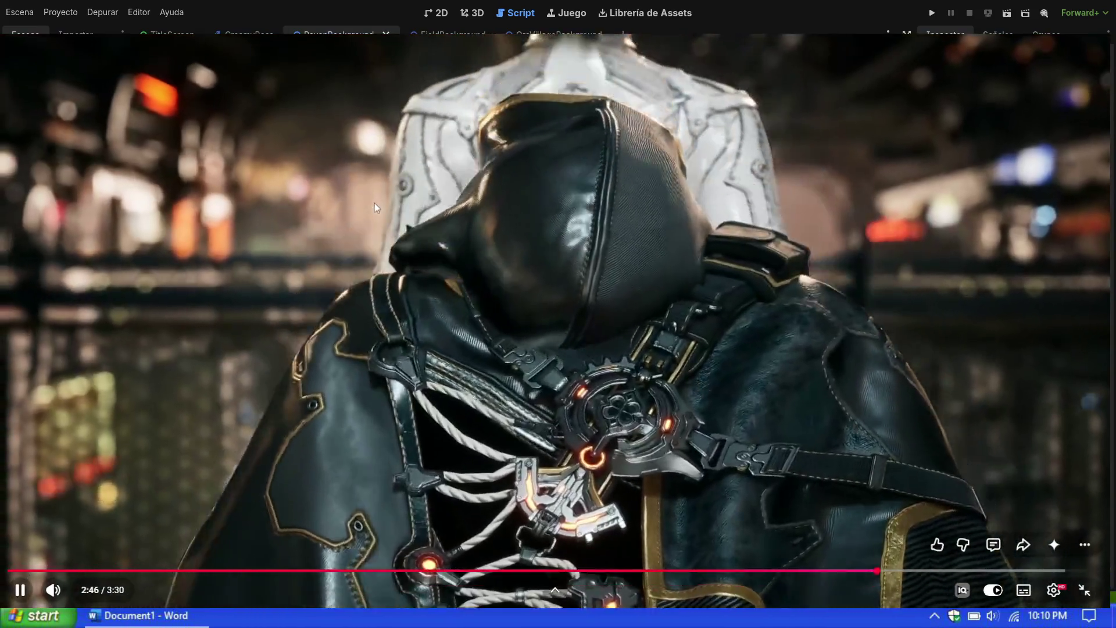
{"action": "left_click", "coordinate": [227, 306]}
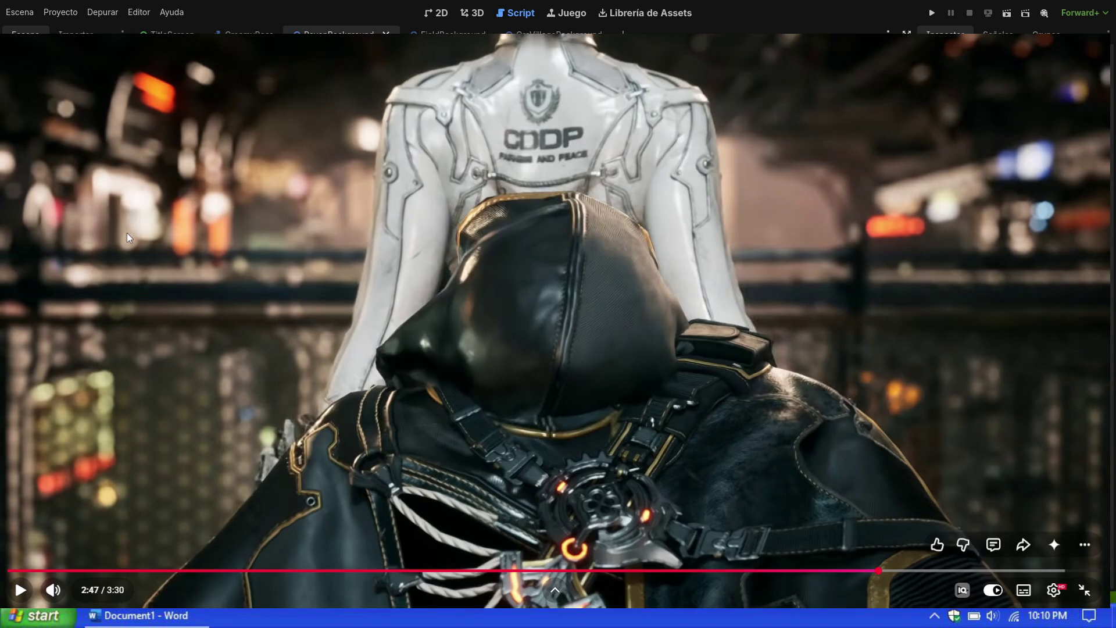
{"action": "left_click", "coordinate": [1053, 589]}
{"action": "left_click", "coordinate": [1018, 536]}
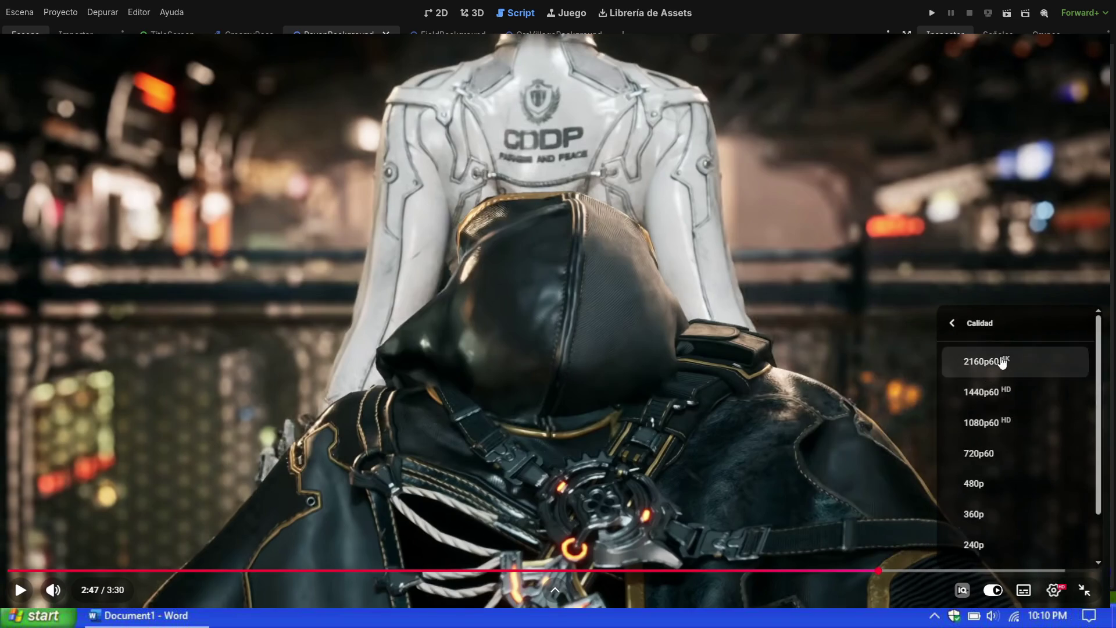
{"action": "left_click", "coordinate": [1027, 365]}
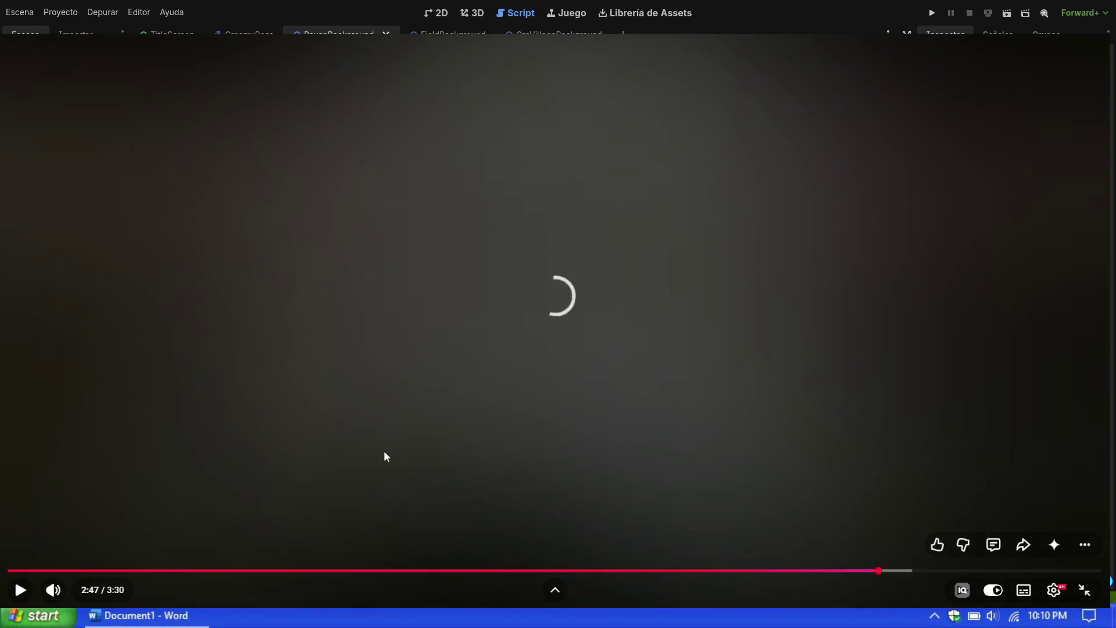
Step: Rewind to 2:44, lower quality to 1440p60, and resume the trailer
{"action": "key", "text": "Left"}
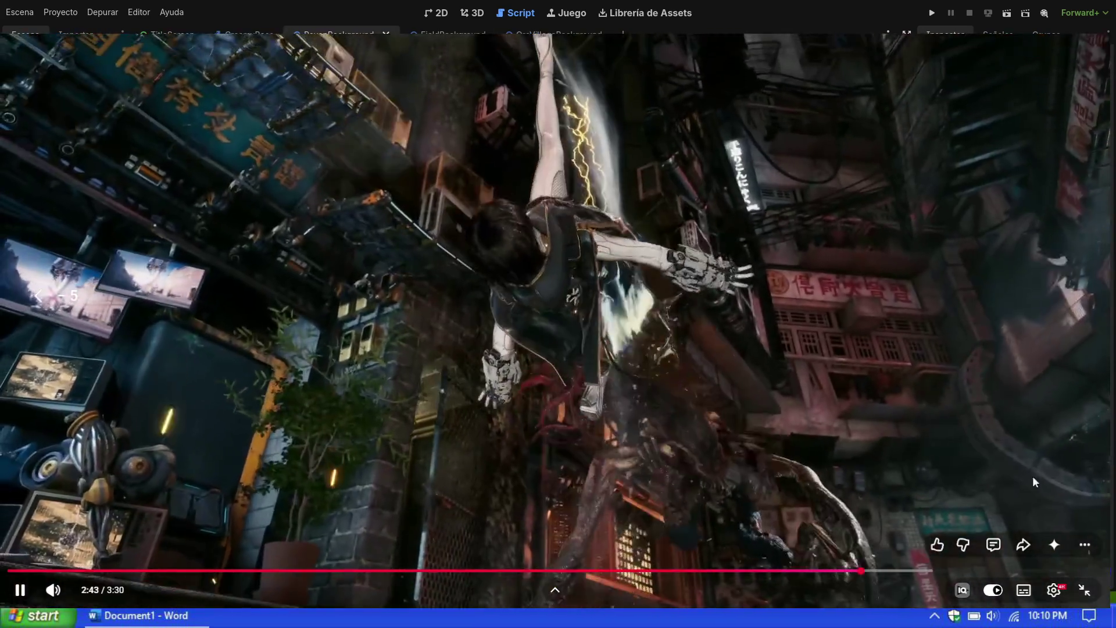
{"action": "left_click", "coordinate": [1033, 476]}
{"action": "left_click", "coordinate": [1053, 590]}
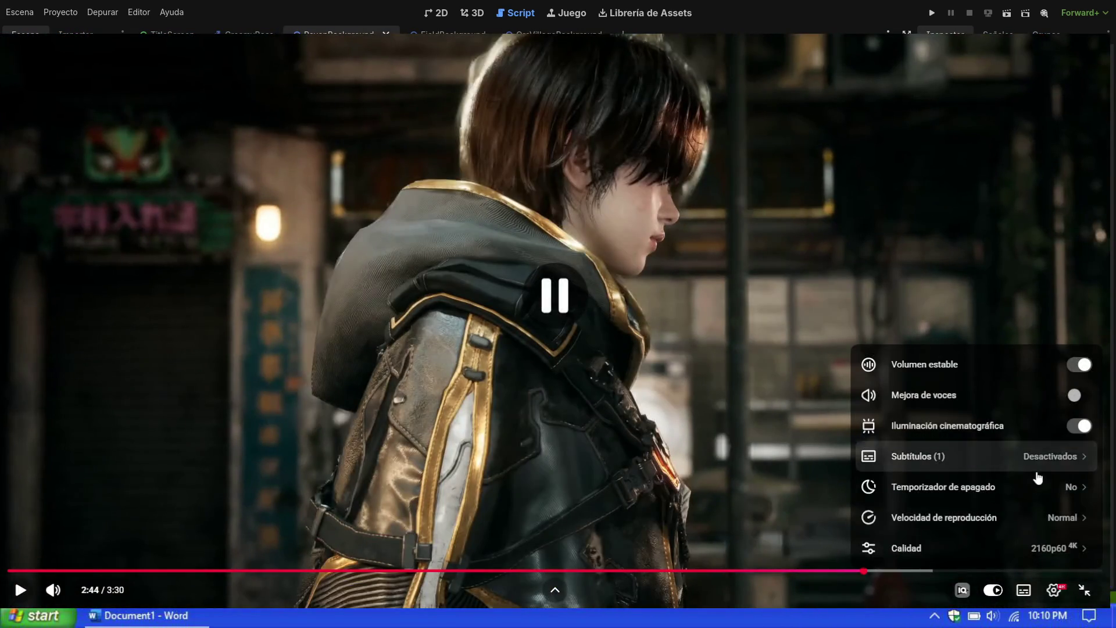
{"action": "left_click", "coordinate": [1027, 551]}
{"action": "left_click", "coordinate": [1001, 397]}
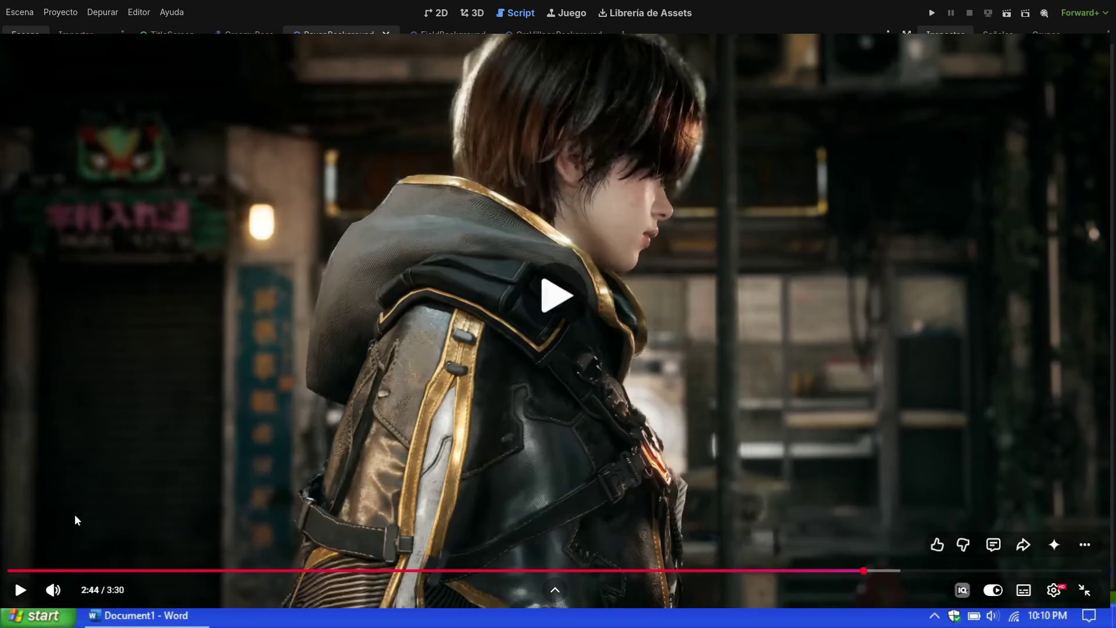
{"action": "left_click", "coordinate": [75, 514]}
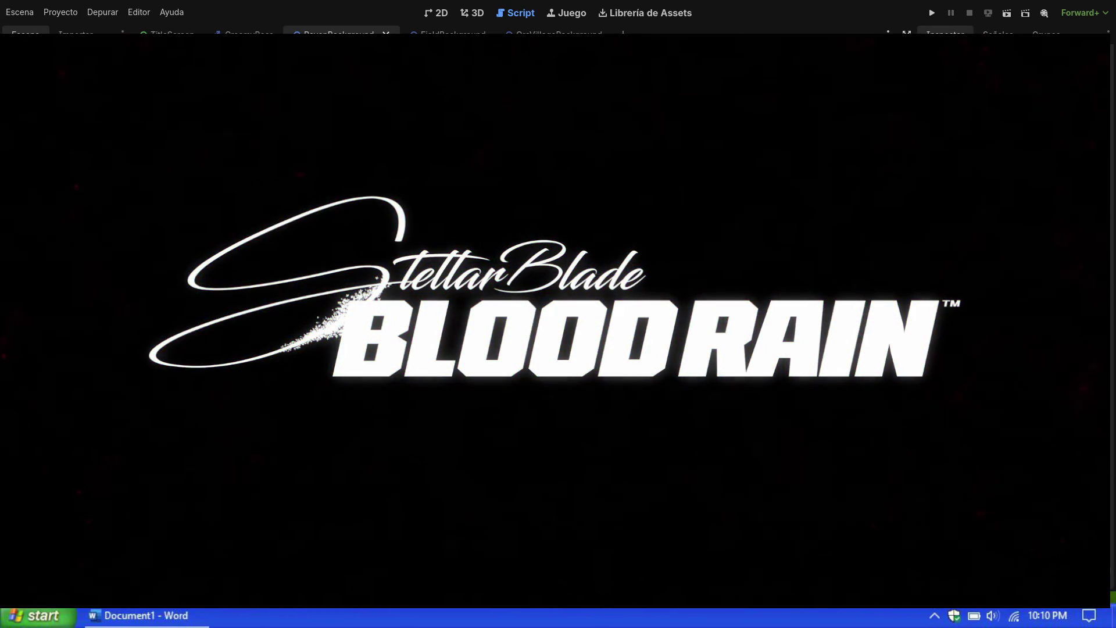
Step: Let the trailer play through to its Stellar Blade Blood Rain title card
{"action": "mouse_move", "coordinate": [365, 309]}
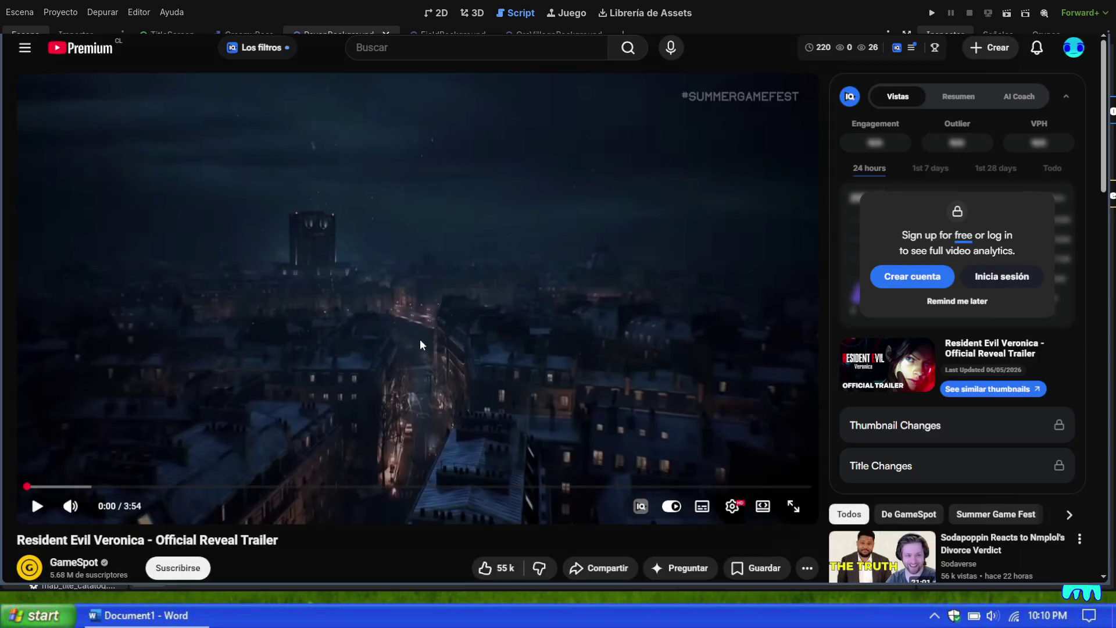
Step: Scroll down the Resident Evil Veronica reveal trailer page
{"action": "scroll", "coordinate": [923, 350], "scroll_direction": "down", "scroll_amount": 1}
Step: Watch the Resident Evil Veronica trailer full screen with the F key
{"action": "key", "text": "f"}
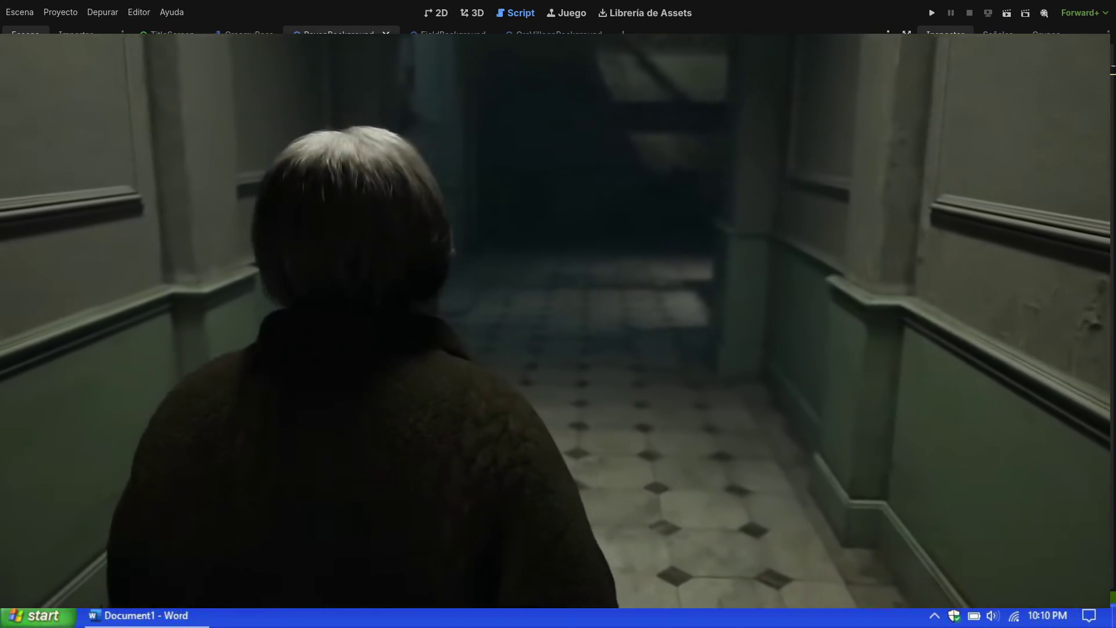
{"action": "mouse_move", "coordinate": [1009, 273]}
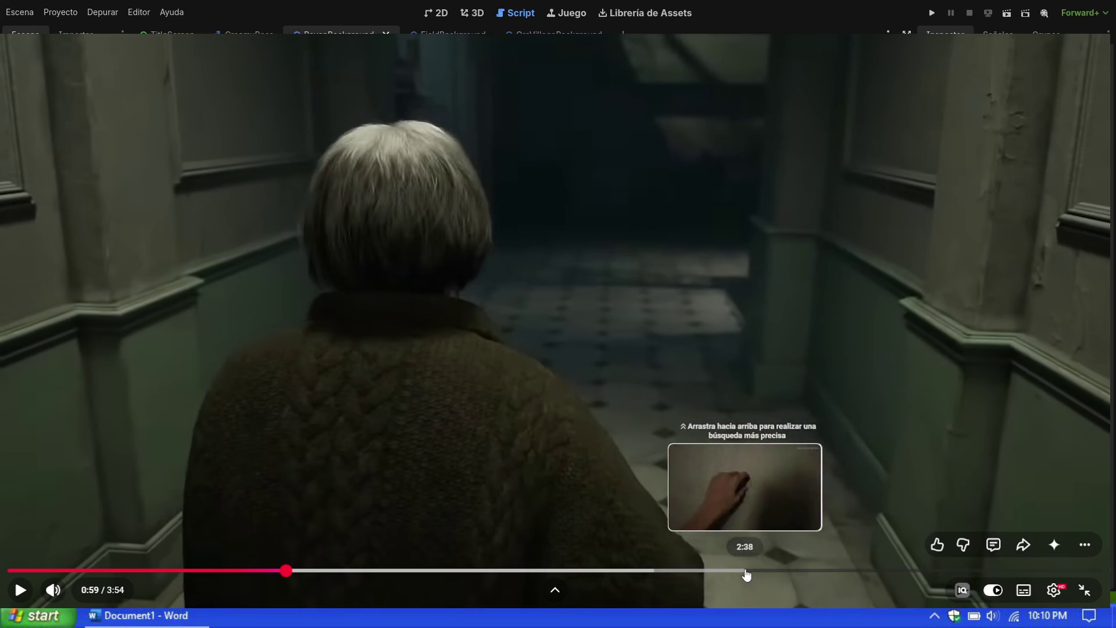
Step: Pause at 1:11 and 1:18, seek back to about 1:10, then pause at 2:03 in the living room
{"action": "left_click", "coordinate": [863, 351]}
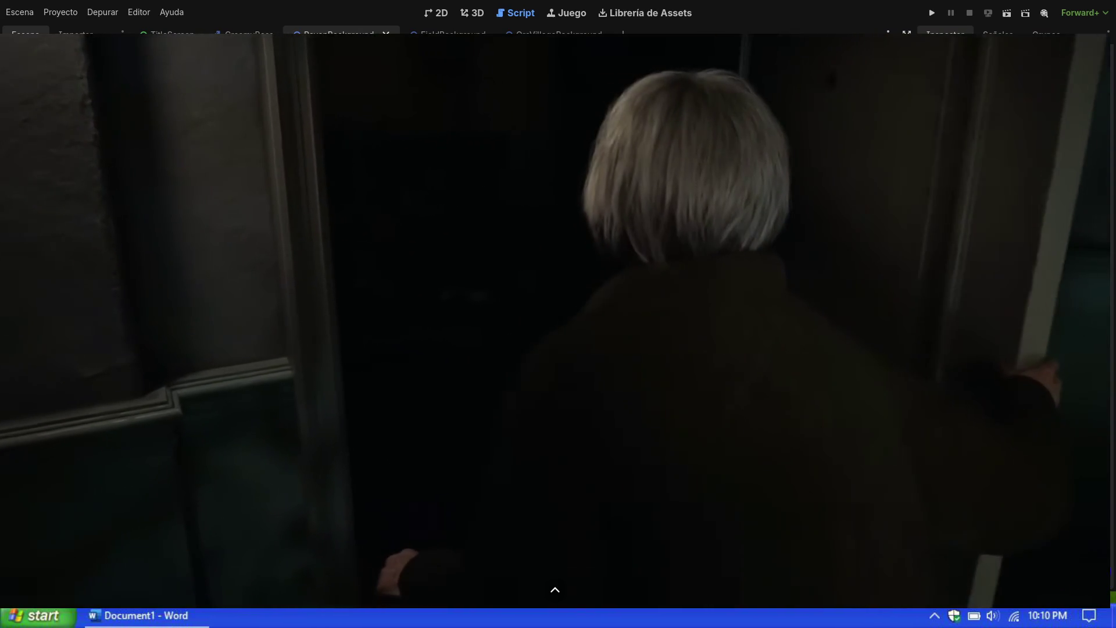
{"action": "left_click", "coordinate": [1011, 336]}
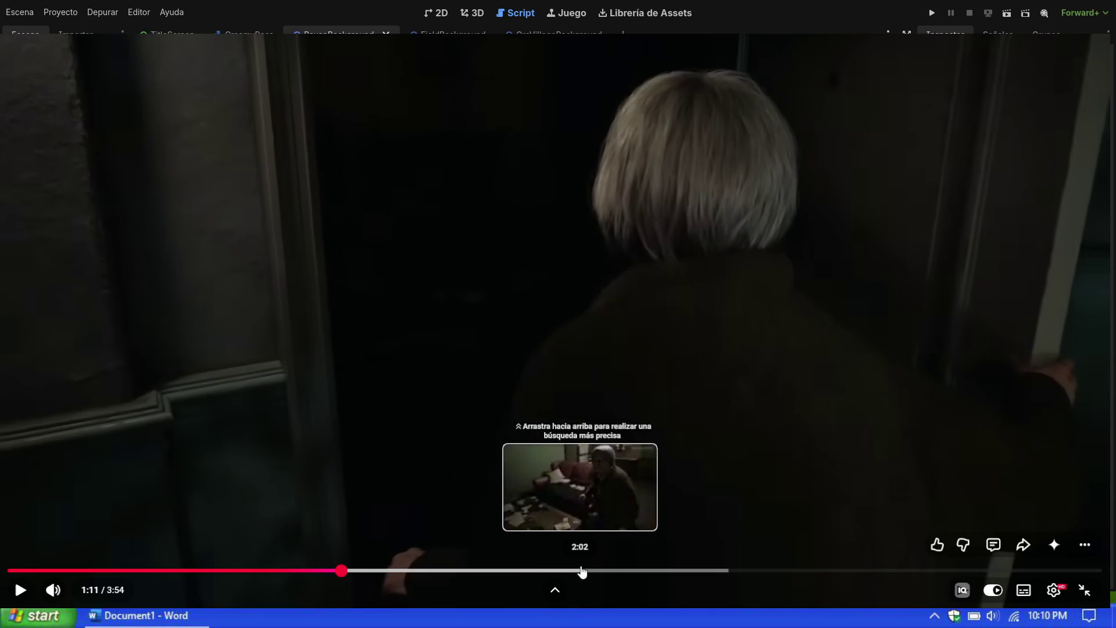
{"action": "left_click", "coordinate": [920, 259]}
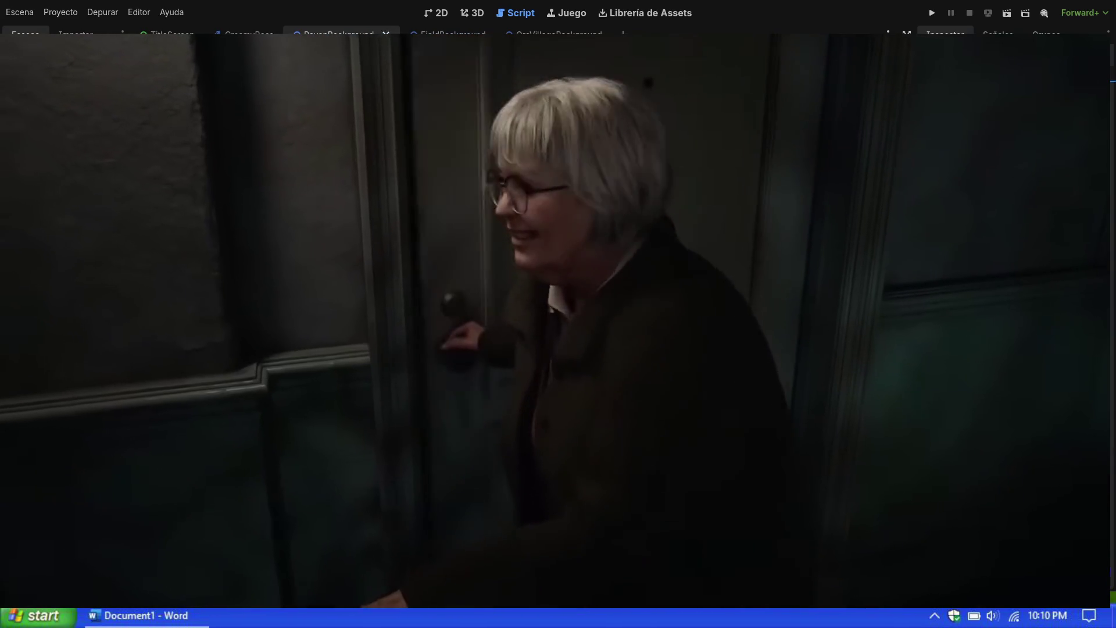
{"action": "left_click", "coordinate": [679, 323]}
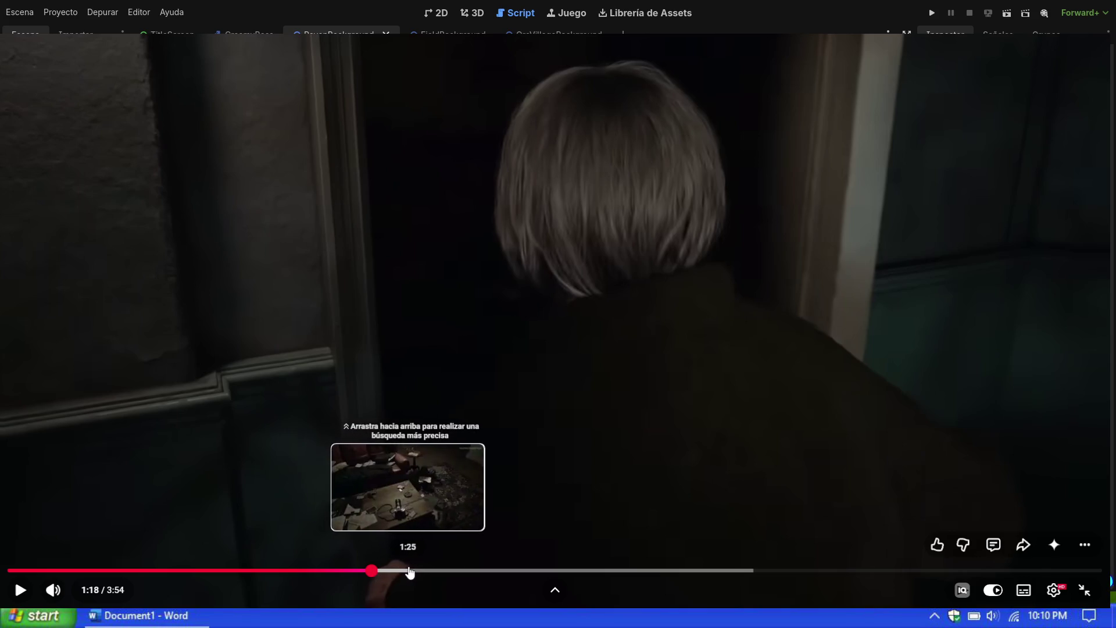
{"action": "left_click", "coordinate": [336, 574]}
{"action": "left_click", "coordinate": [650, 294]}
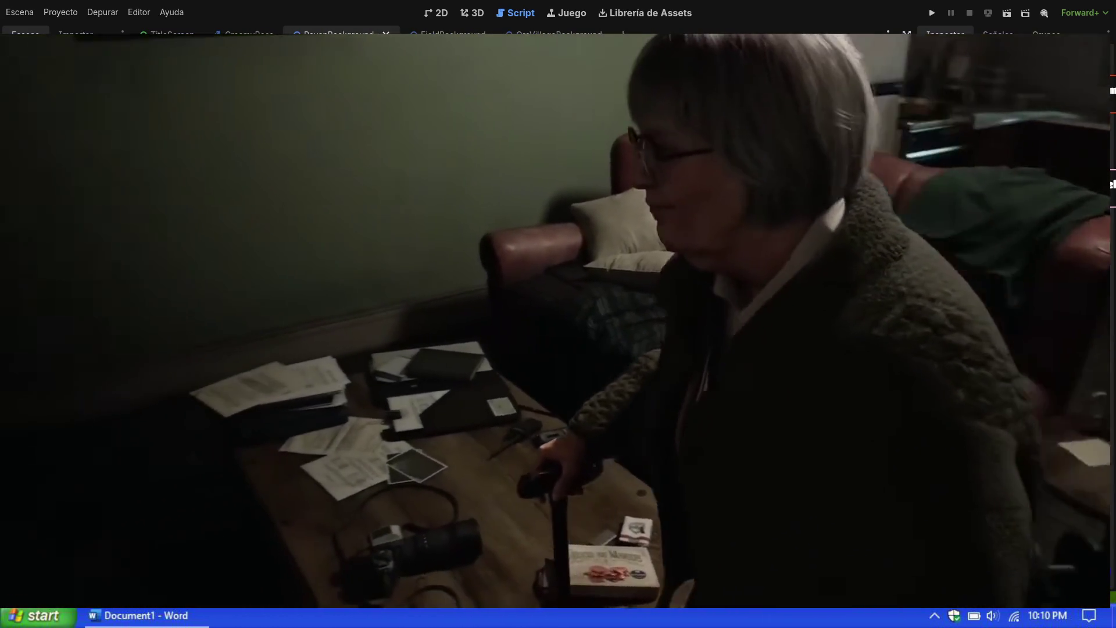
{"action": "left_click", "coordinate": [914, 247]}
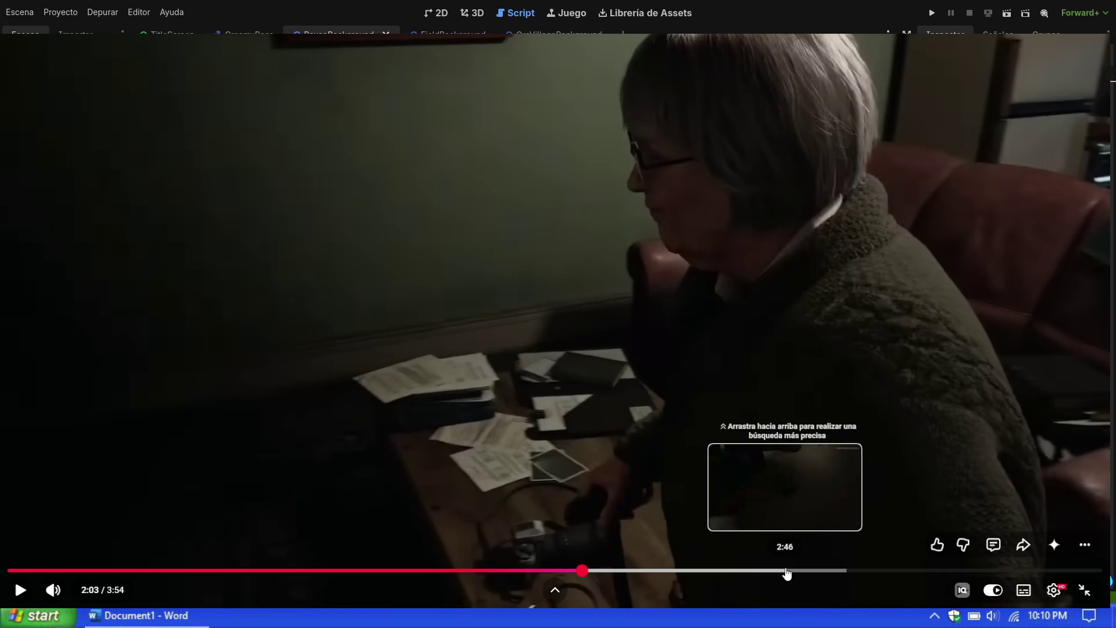
Step: Resume from 2:03 and stop at 2:34 on the closed white door
{"action": "left_click", "coordinate": [568, 357]}
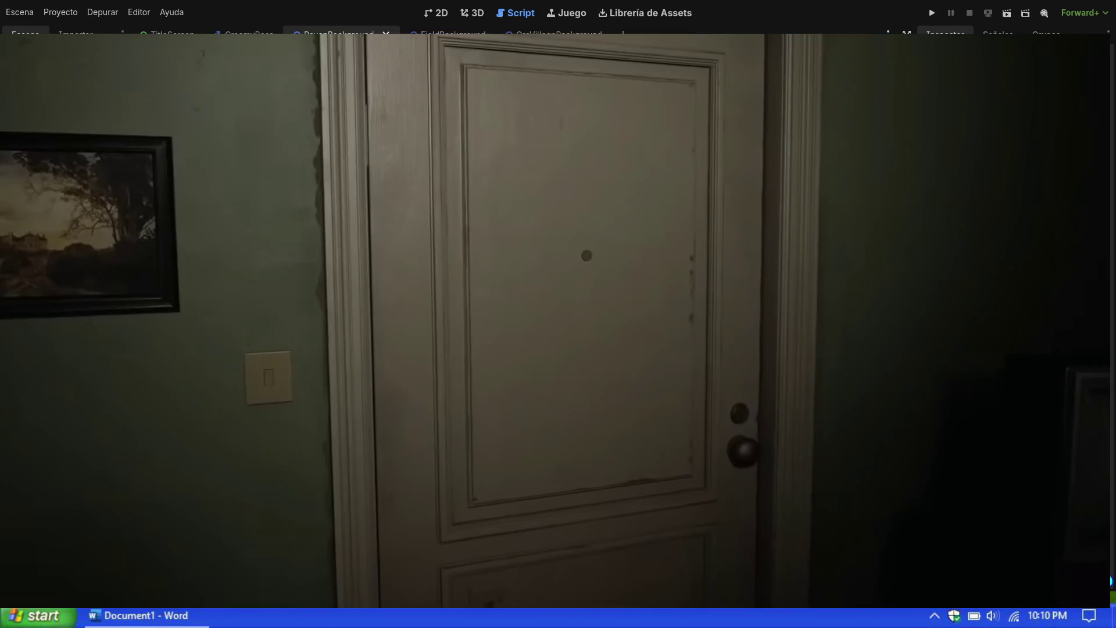
{"action": "left_click", "coordinate": [994, 236]}
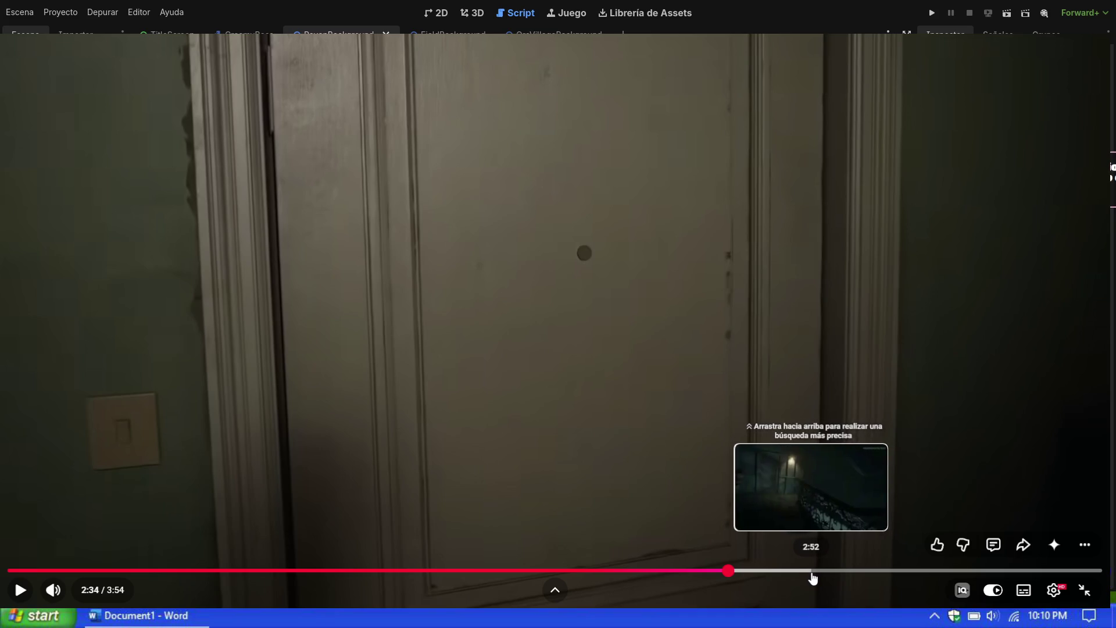
Step: Resume the trailer from 2:34 and let it run toward the 3:31 title card
{"action": "left_click", "coordinate": [850, 392]}
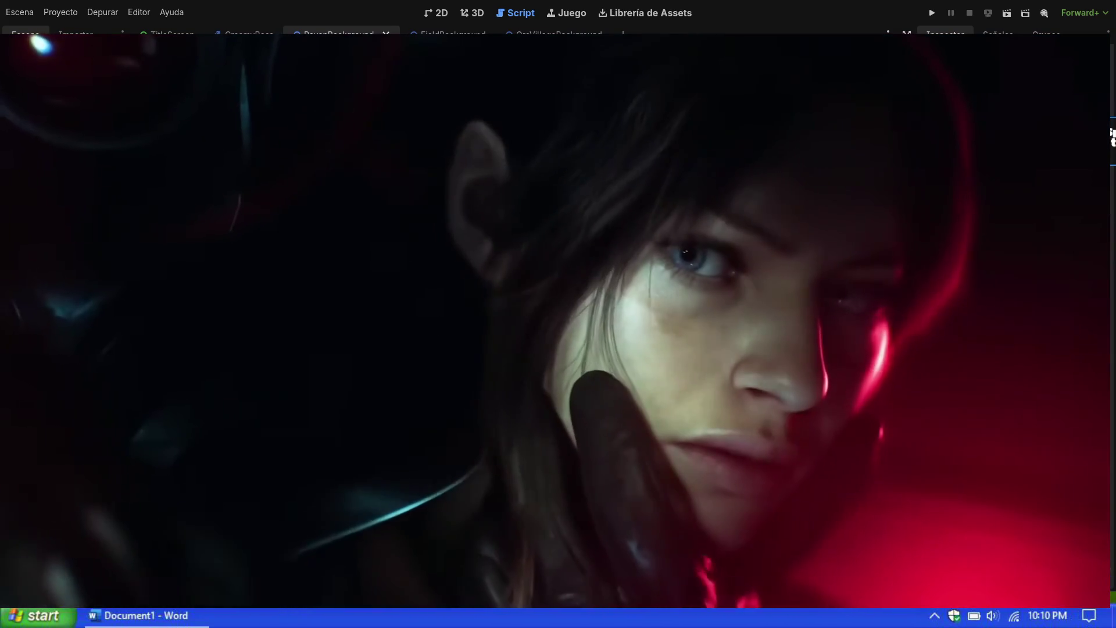
{"action": "mouse_move", "coordinate": [821, 396]}
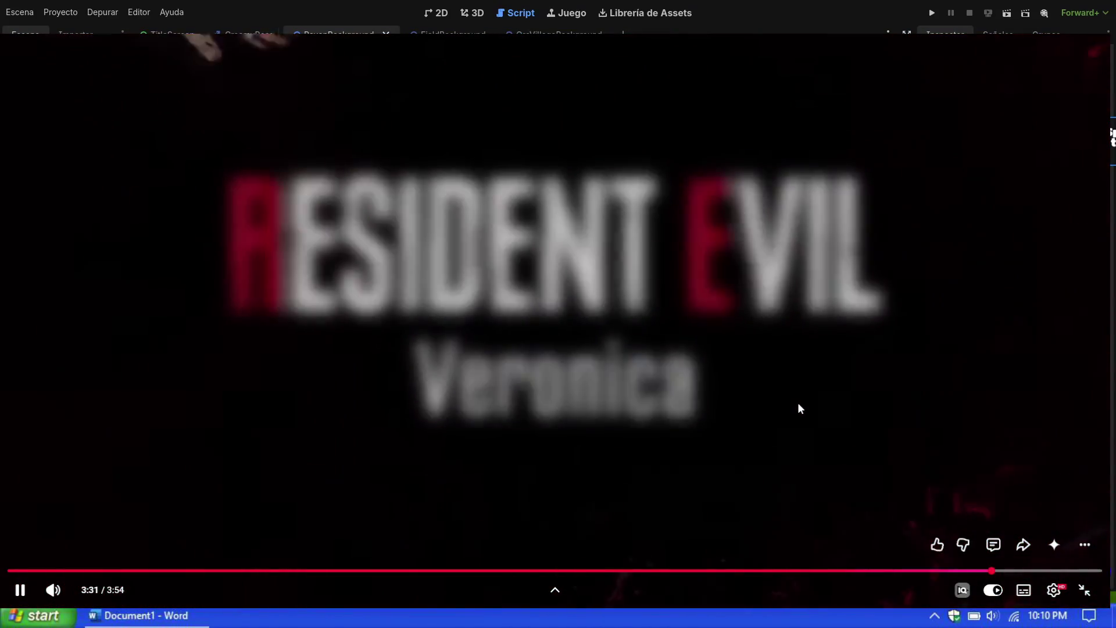
Step: Rewind the trailer to 3:28 and pause it at 3:30
{"action": "left_click", "coordinate": [986, 573]}
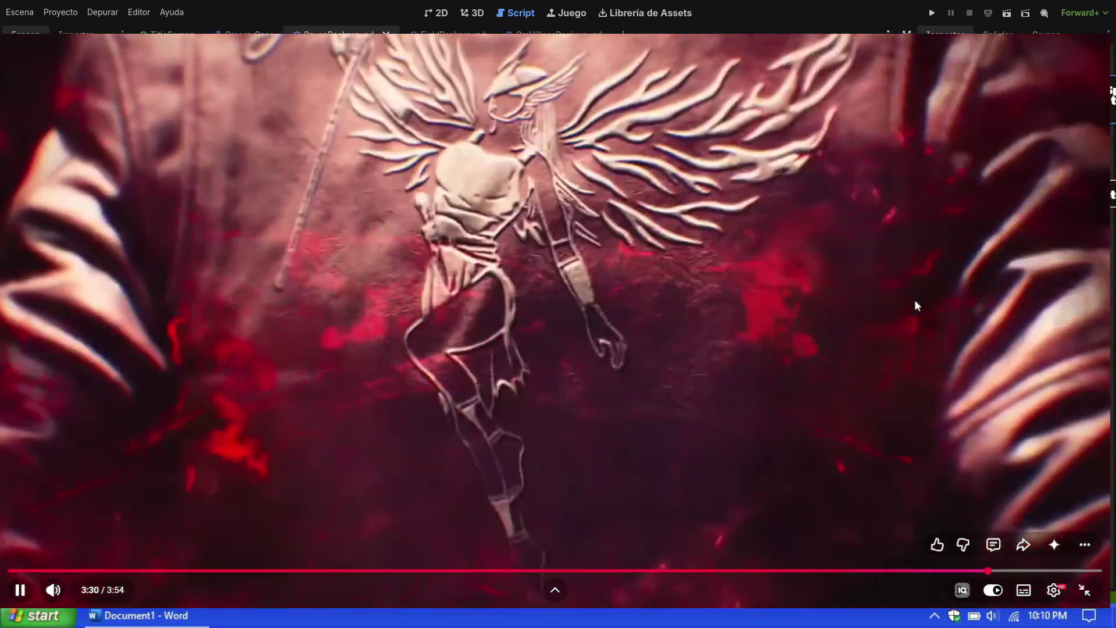
{"action": "left_click", "coordinate": [905, 301]}
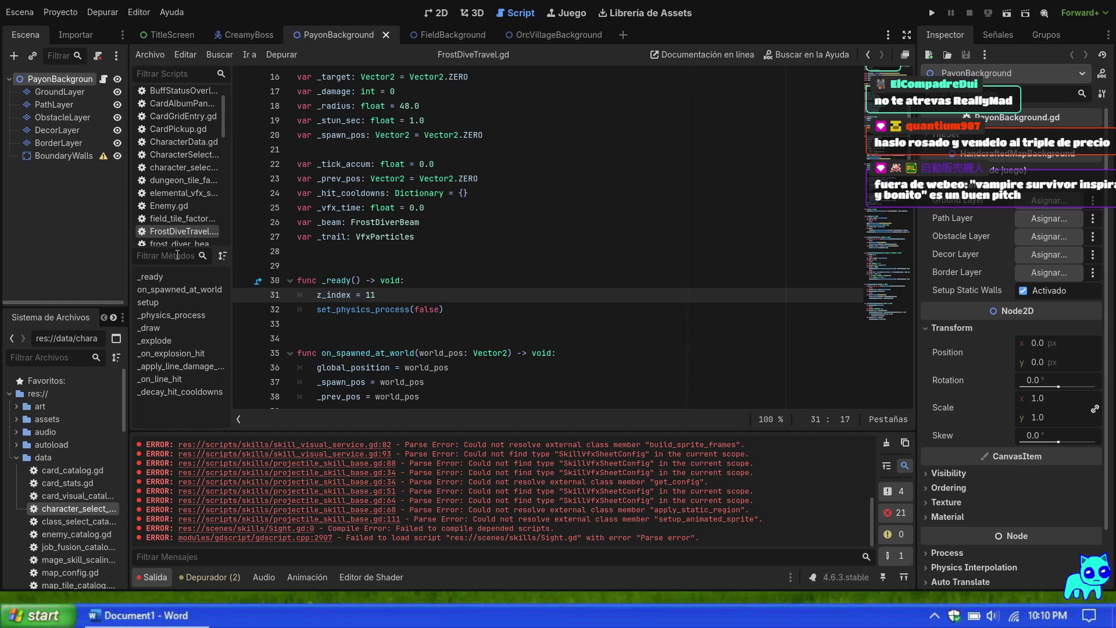
{"action": "scroll", "coordinate": [57, 437], "scroll_direction": "down", "scroll_amount": 2}
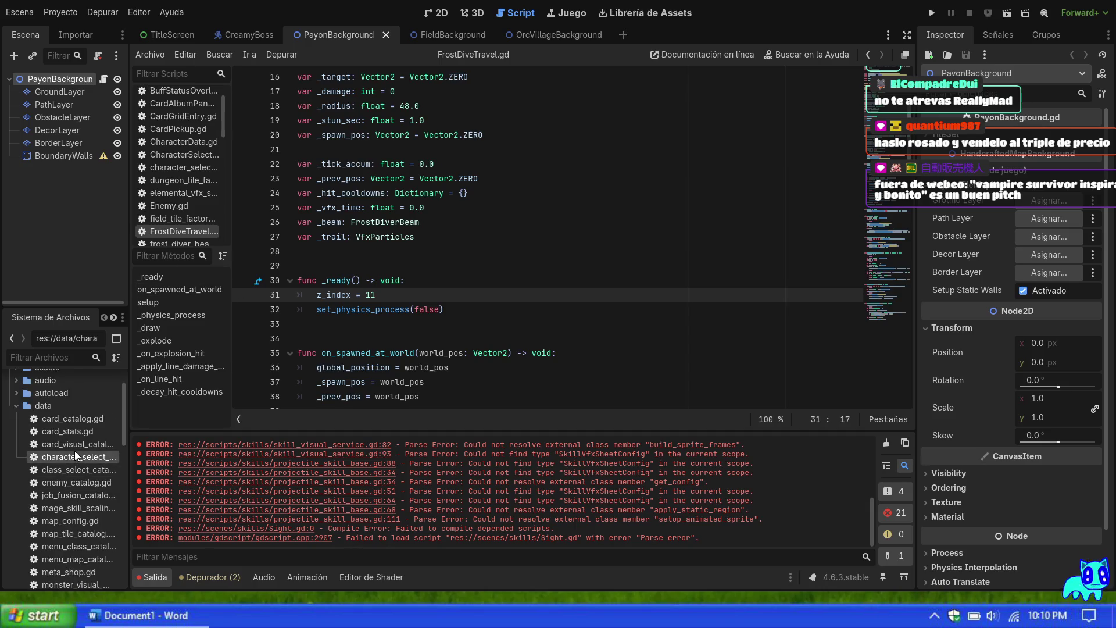
{"action": "left_click", "coordinate": [34, 406]}
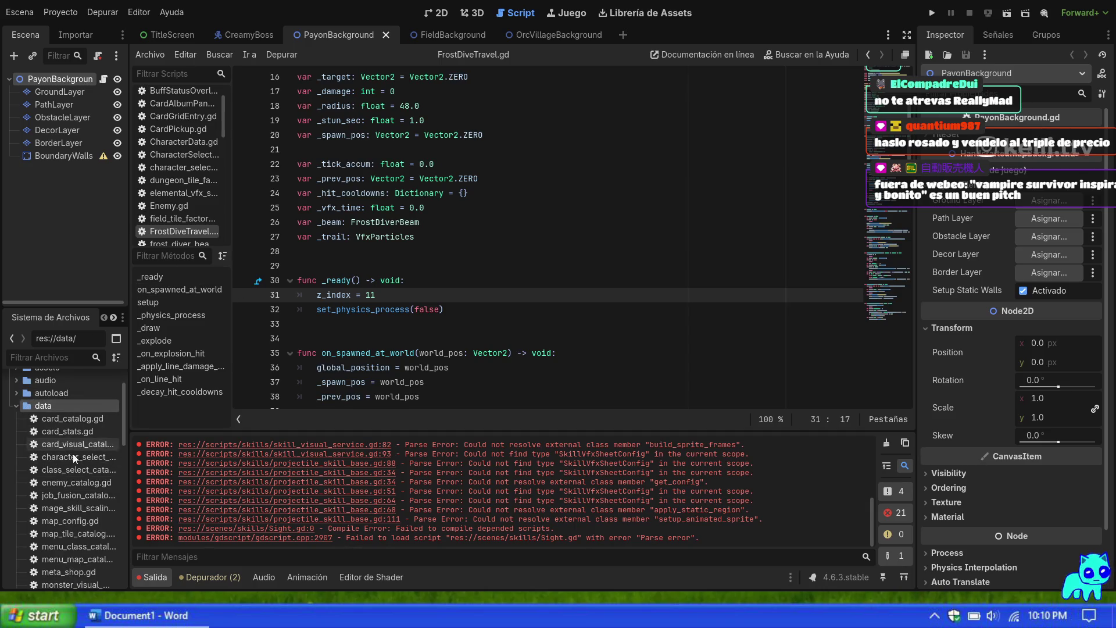
{"action": "scroll", "coordinate": [89, 515], "scroll_direction": "down", "scroll_amount": 3}
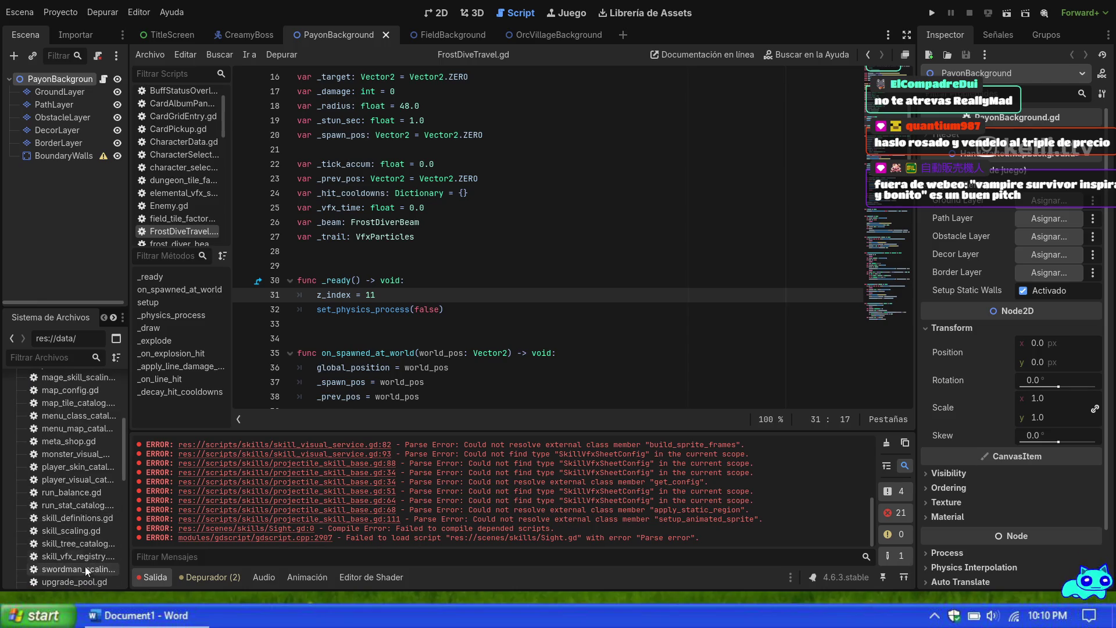
{"action": "double_click", "coordinate": [65, 558]}
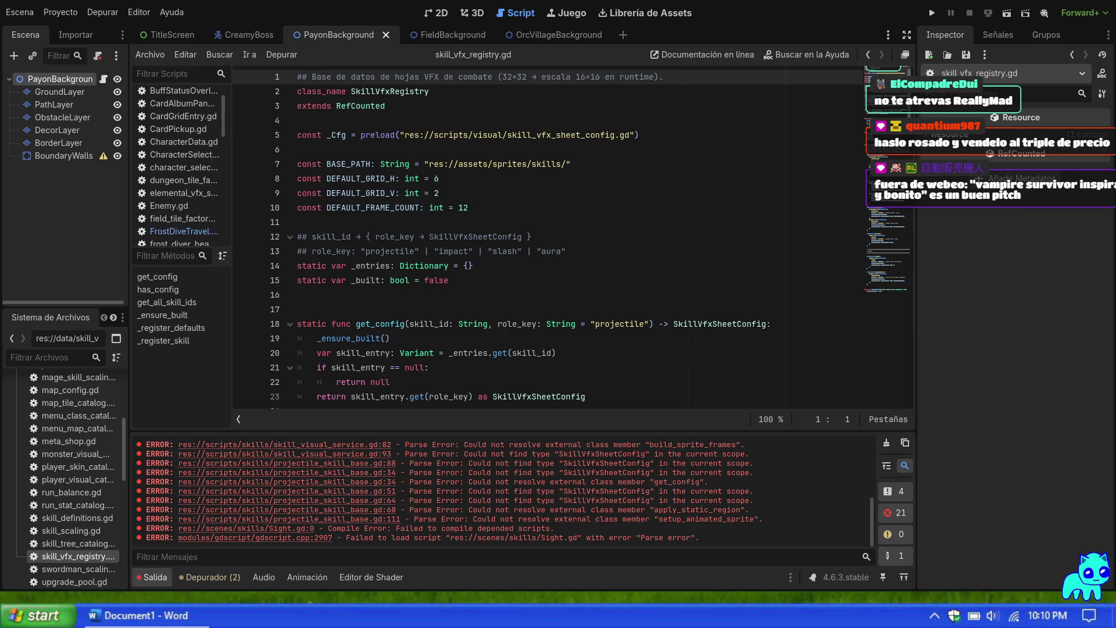
{"action": "left_click", "coordinate": [624, 266]}
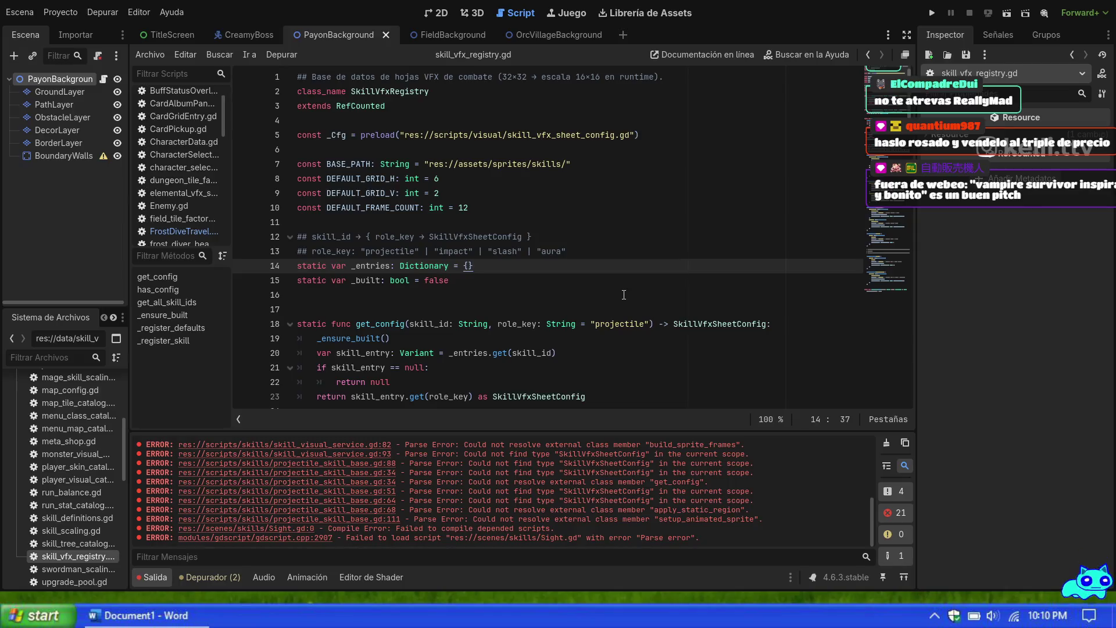
{"action": "scroll", "coordinate": [624, 294], "scroll_direction": "down", "scroll_amount": 3}
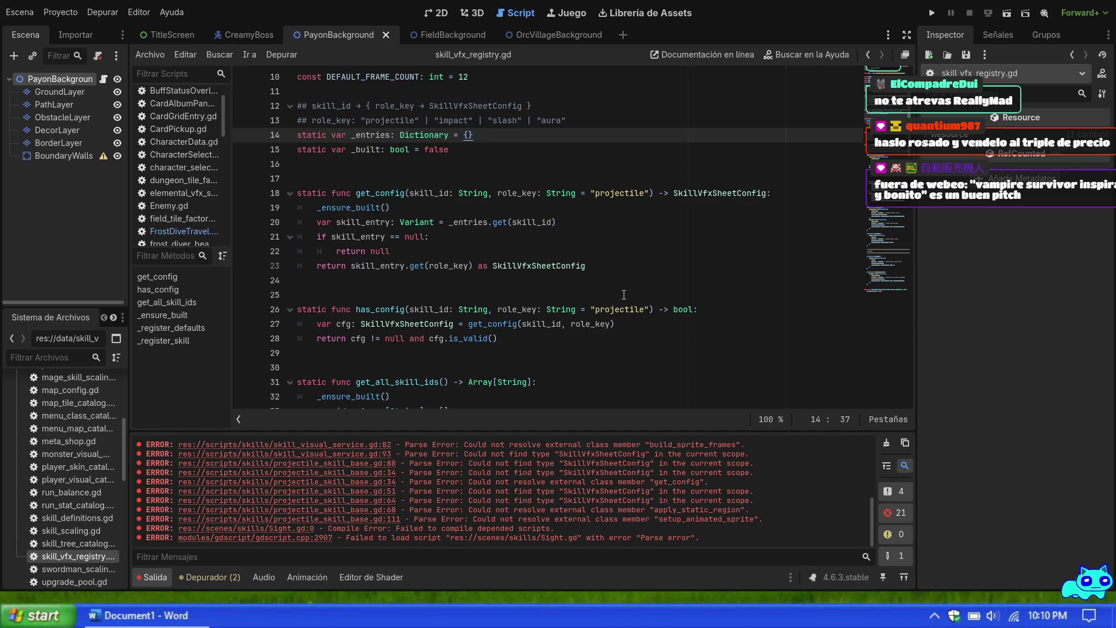
{"action": "scroll", "coordinate": [623, 295], "scroll_direction": "down", "scroll_amount": 4}
{"action": "scroll", "coordinate": [624, 295], "scroll_direction": "down", "scroll_amount": 3}
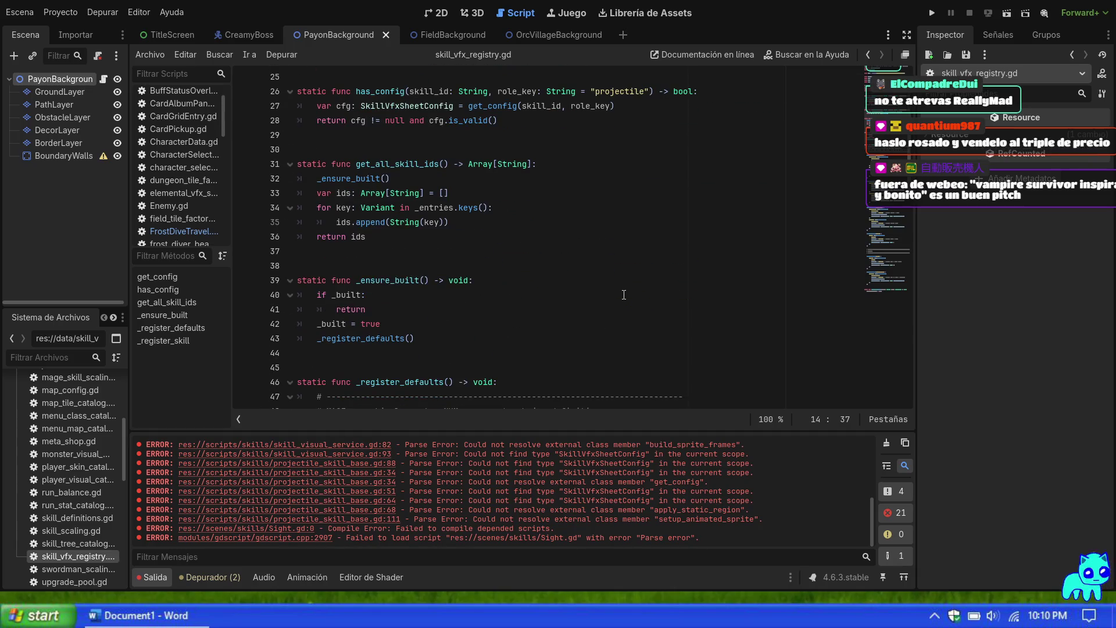
{"action": "scroll", "coordinate": [623, 295], "scroll_direction": "down", "scroll_amount": 4}
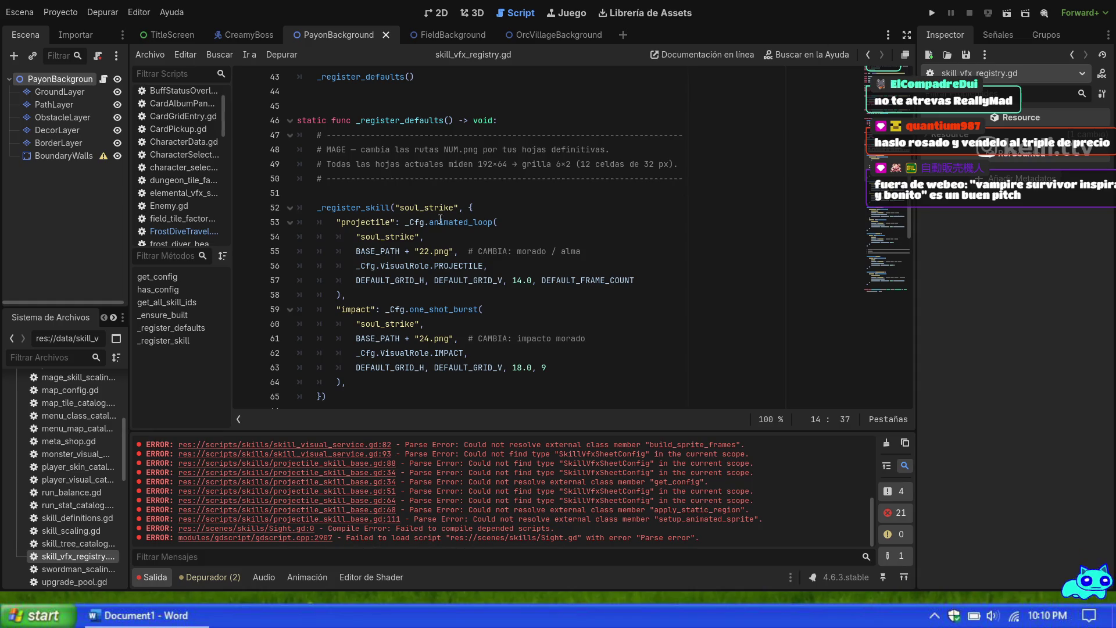
{"action": "double_click", "coordinate": [428, 252]}
Step: Change line 55's soul_strike sheet from 22.png to 32.png and check the impact entries below
{"action": "type", "text": "32"}
{"action": "left_click", "coordinate": [500, 266]}
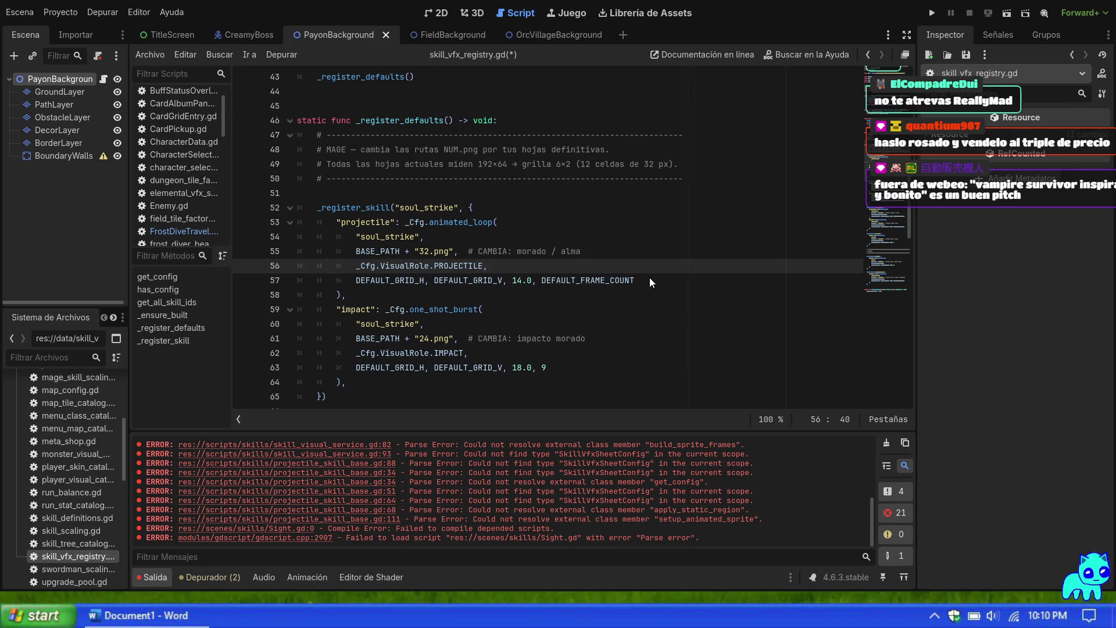
{"action": "left_click", "coordinate": [539, 309]}
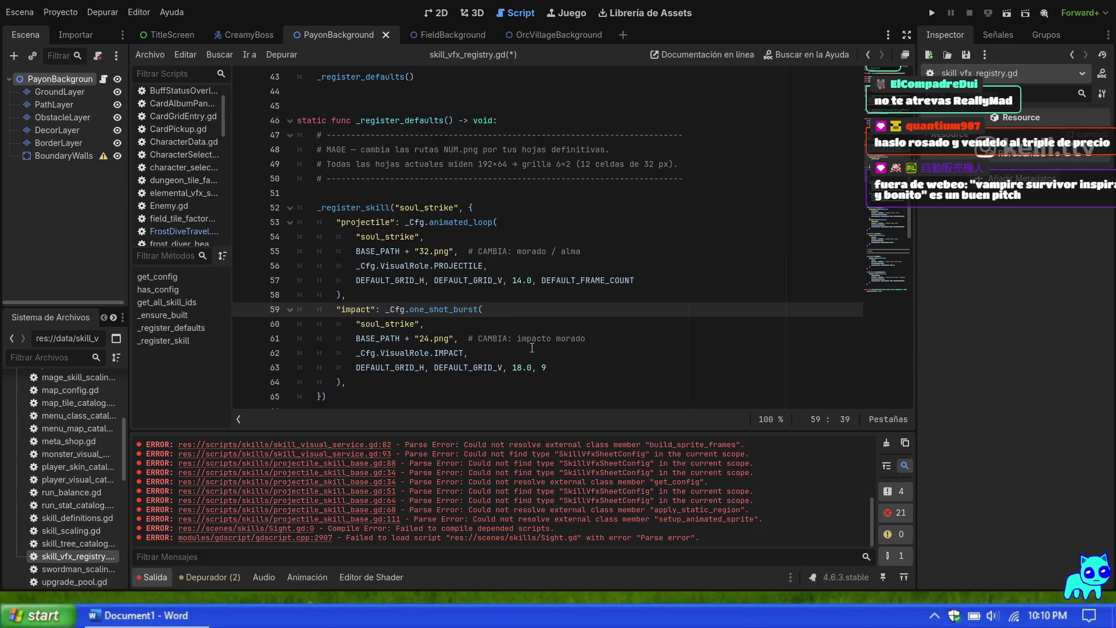
{"action": "scroll", "coordinate": [492, 342], "scroll_direction": "down", "scroll_amount": 1}
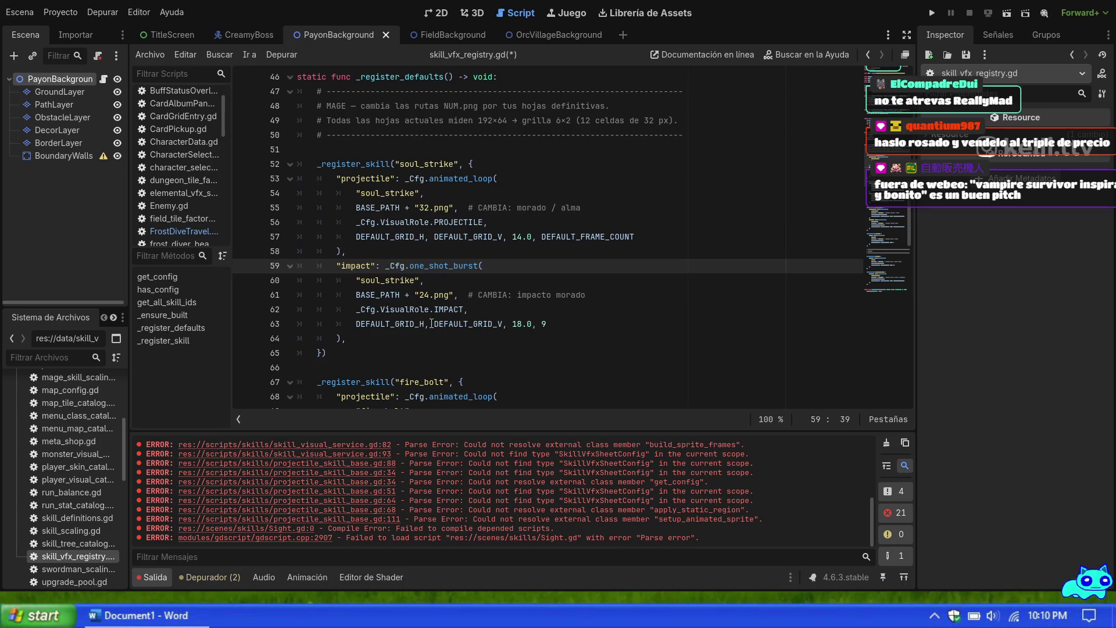
{"action": "left_click", "coordinate": [562, 296]}
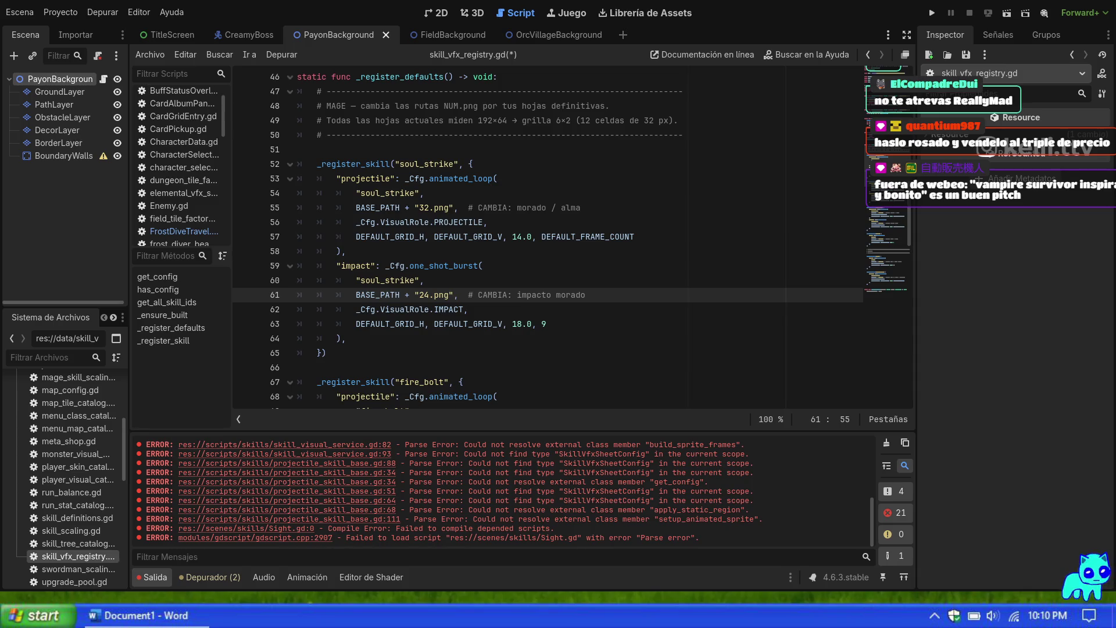
{"action": "scroll", "coordinate": [624, 374], "scroll_direction": "down", "scroll_amount": 11}
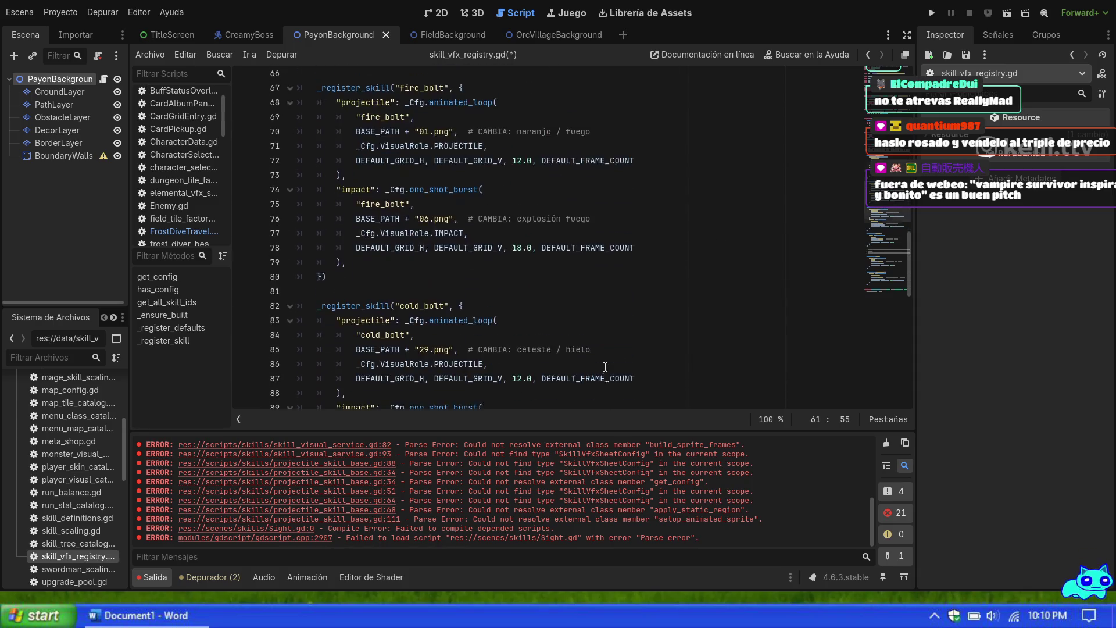
{"action": "scroll", "coordinate": [605, 366], "scroll_direction": "down", "scroll_amount": 10}
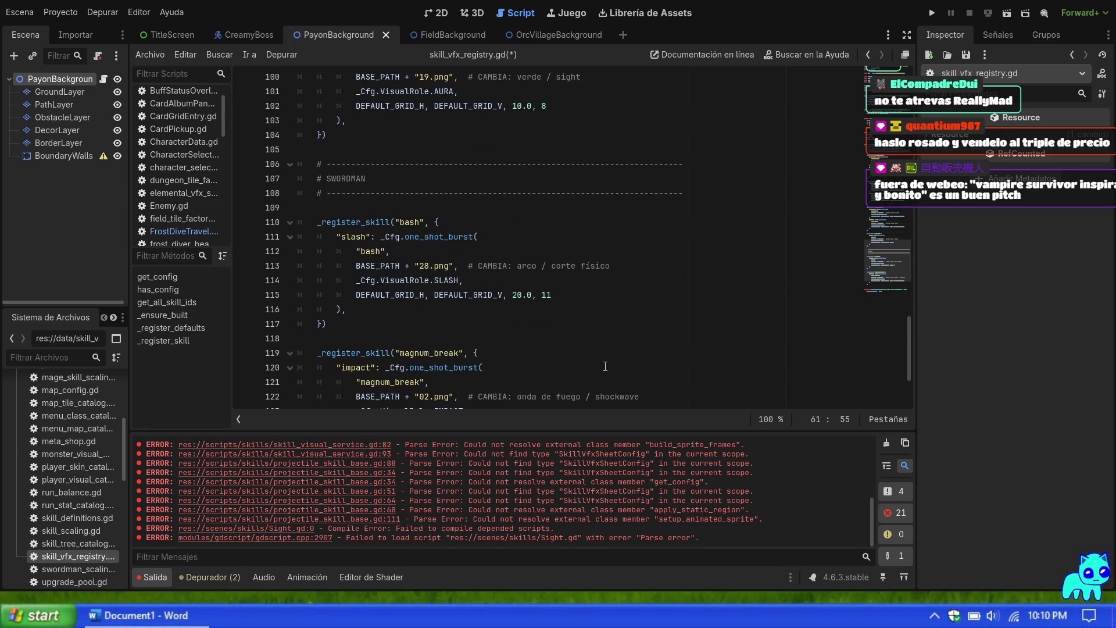
{"action": "left_click", "coordinate": [556, 356]}
Step: Save skill_vfx_registry.gd, run the project full-screen, and start Mapa 1 as the Mage
{"action": "key", "text": "F5"}
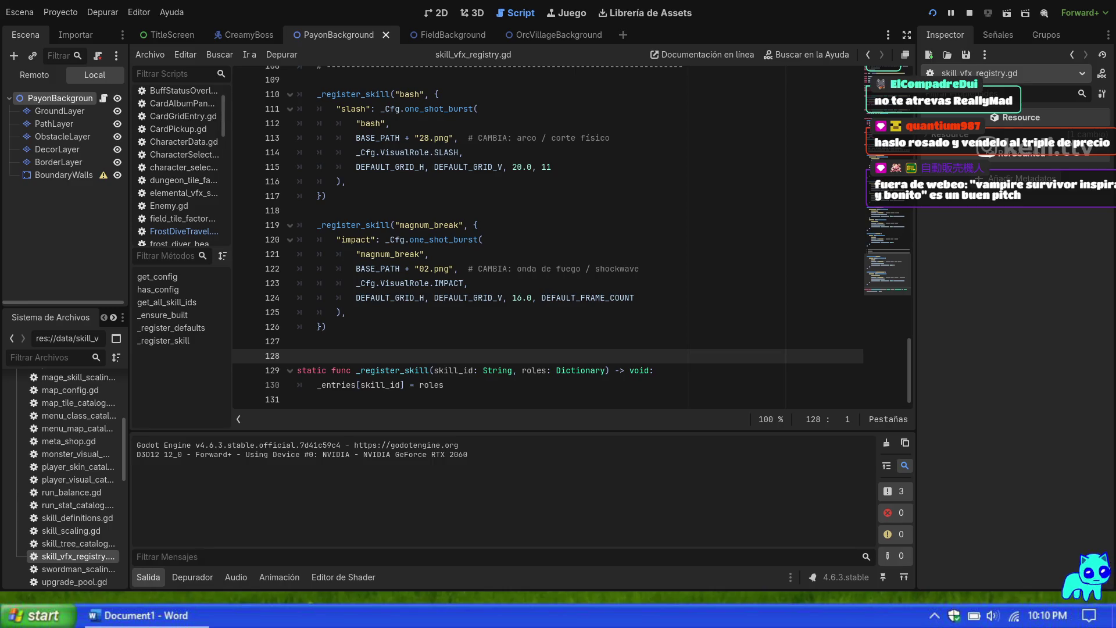
{"action": "key", "text": "F5"}
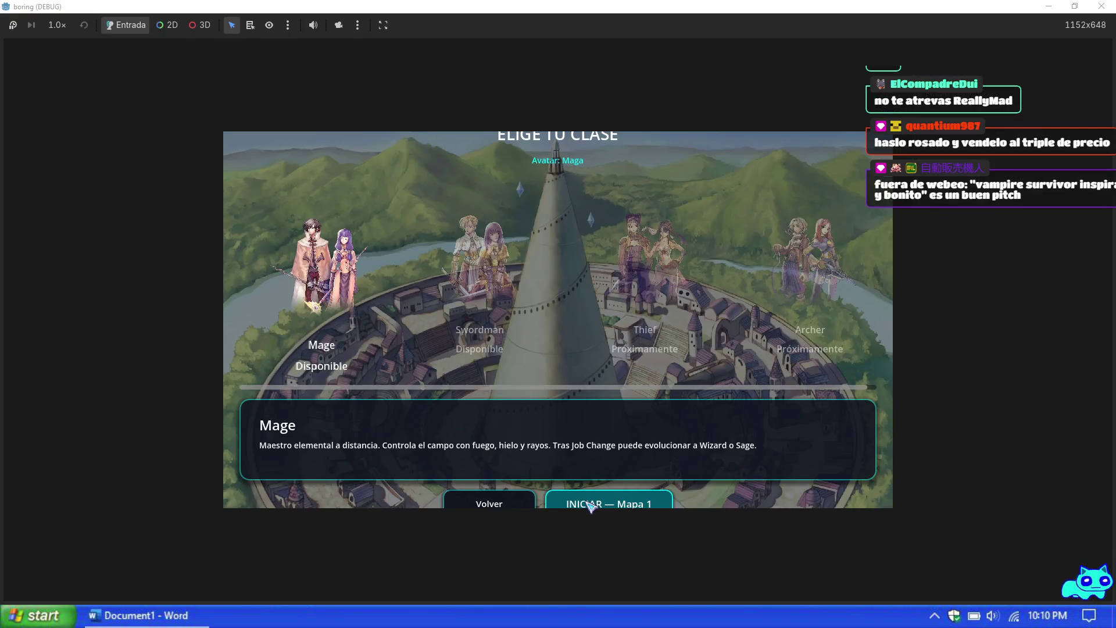
{"action": "left_click", "coordinate": [590, 506]}
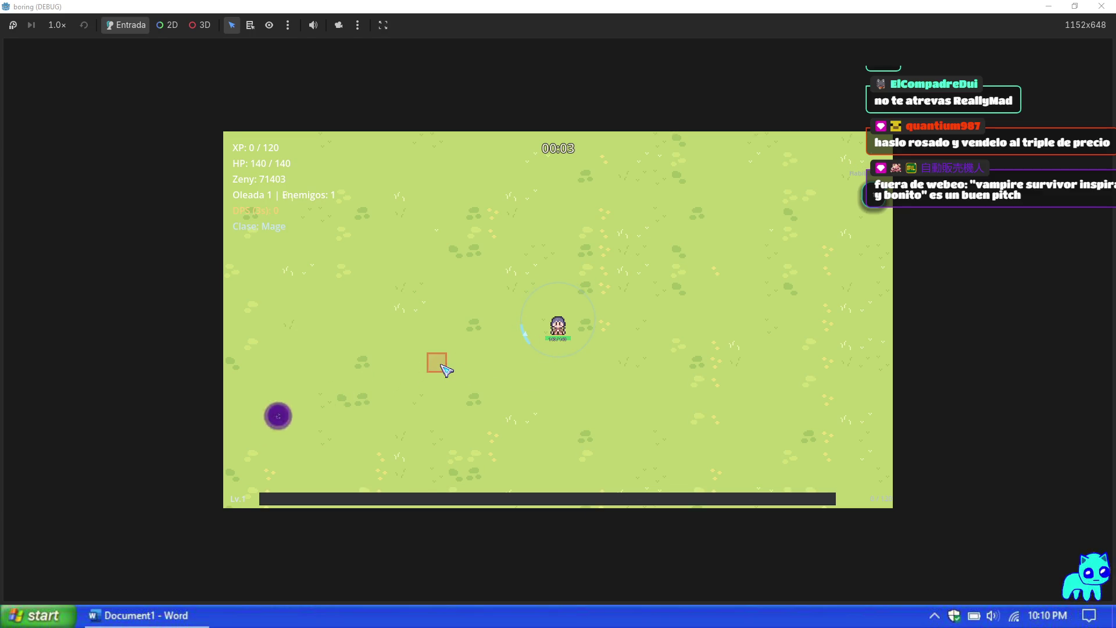
Step: Open the F1 Prueba debug panel and grant +9999 XP repeatedly to push the Mage's level up
{"action": "key", "text": "w"}
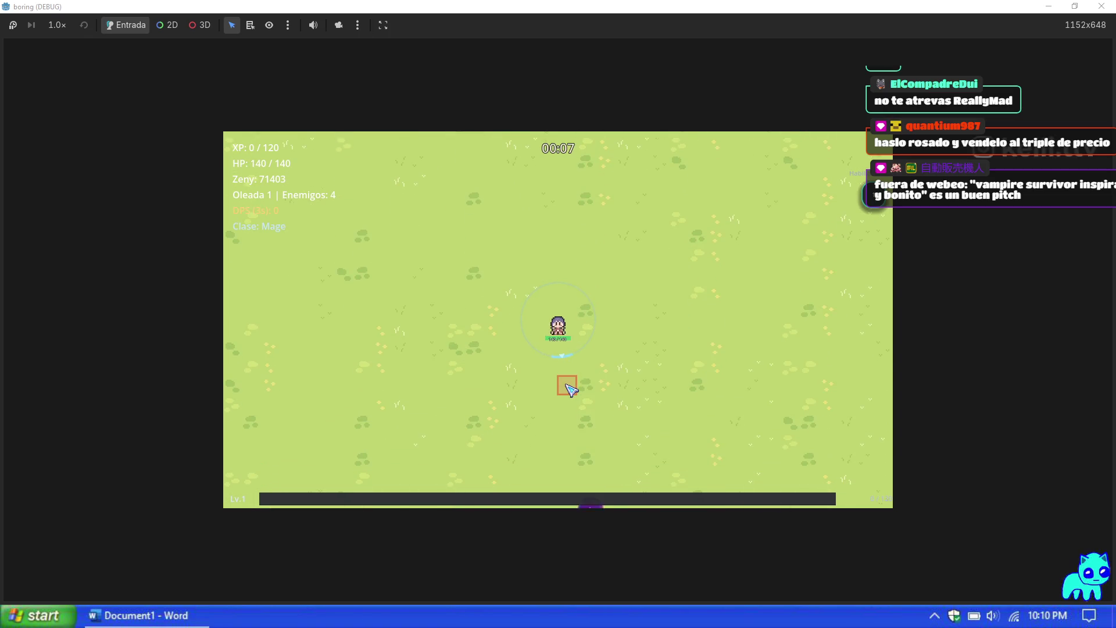
{"action": "key", "text": "F1"}
{"action": "left_click", "coordinate": [839, 292]}
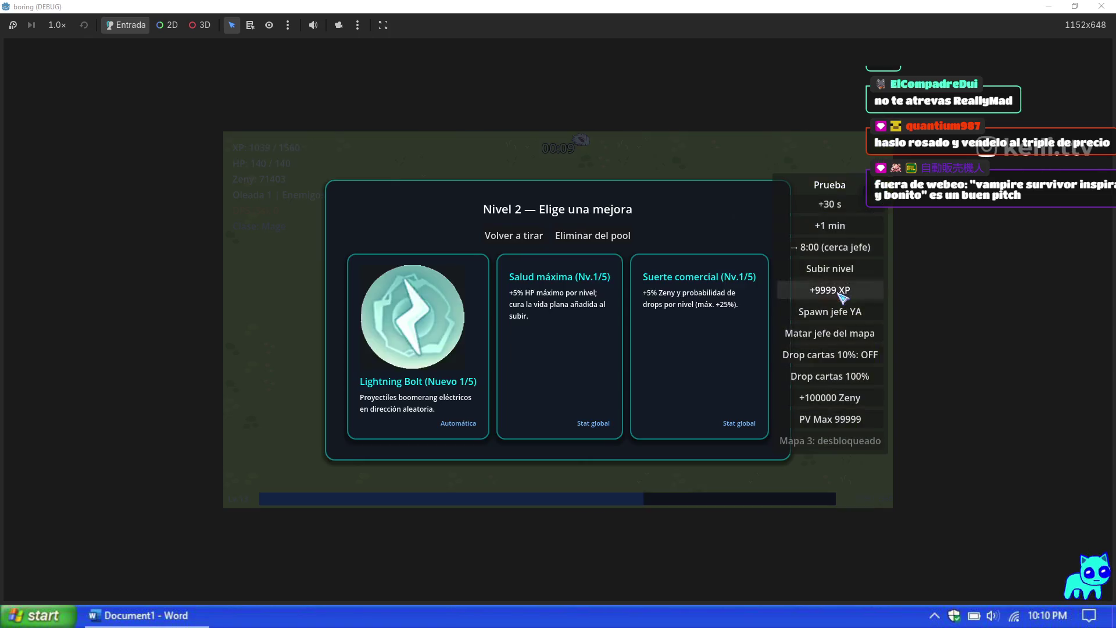
{"action": "left_click", "coordinate": [841, 293]}
{"action": "left_click", "coordinate": [841, 293]}
{"action": "left_click", "coordinate": [841, 294]}
{"action": "left_click", "coordinate": [434, 373]}
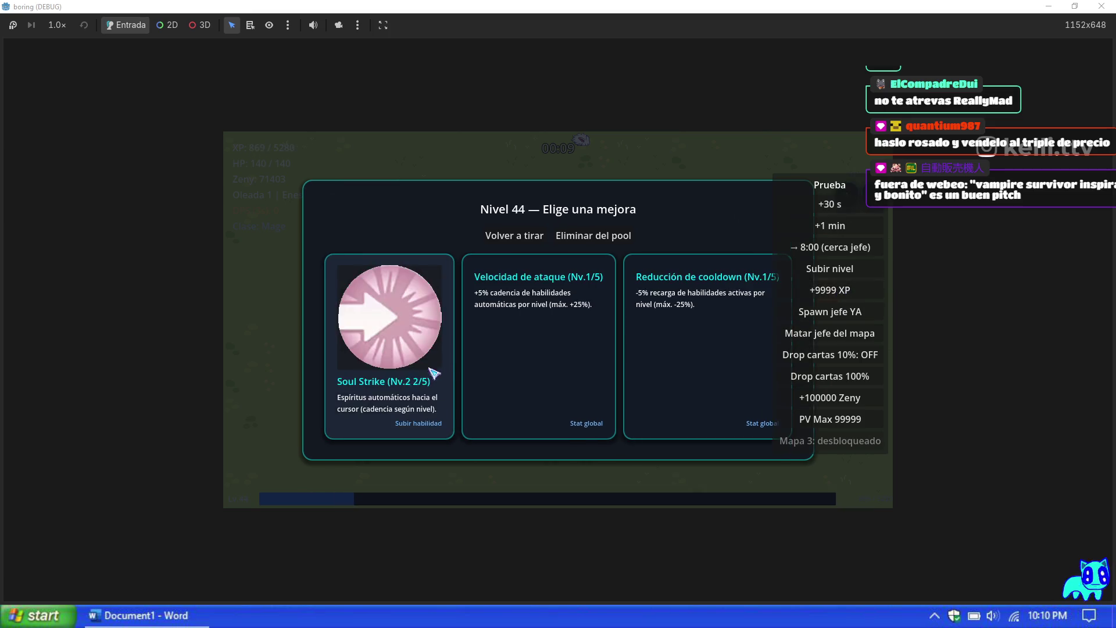
Step: Pick Soul Strike and further level-up upgrades, finishing with Velocidad de ataque
{"action": "left_click", "coordinate": [434, 373]}
{"action": "left_click", "coordinate": [641, 341]}
{"action": "left_click", "coordinate": [558, 339]}
{"action": "left_click", "coordinate": [474, 324]}
{"action": "left_click", "coordinate": [658, 326]}
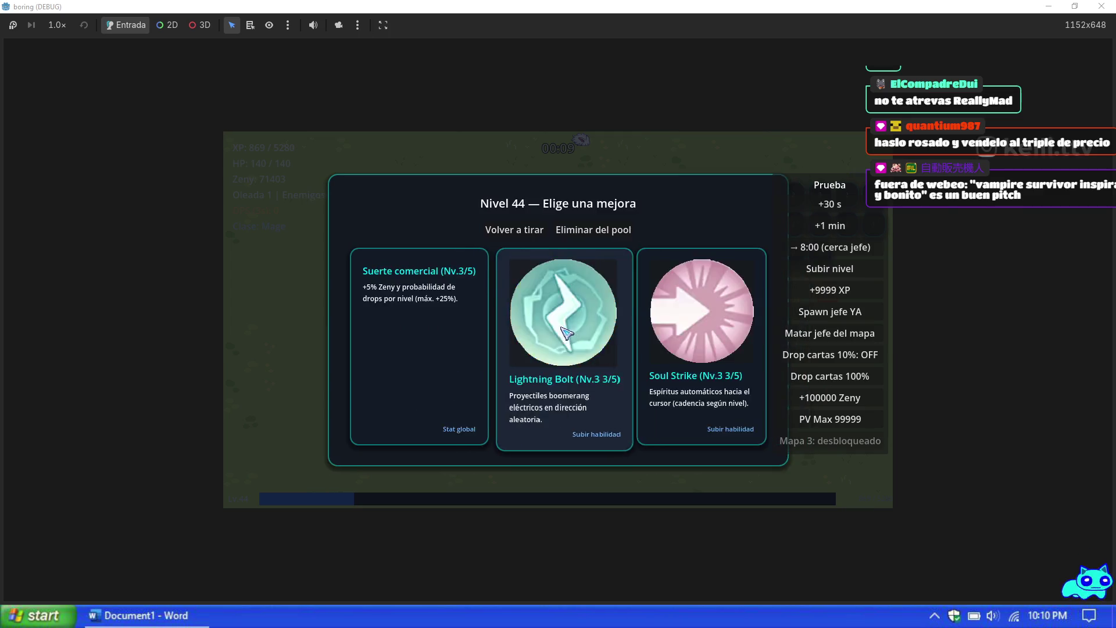
{"action": "left_click", "coordinate": [565, 332]}
{"action": "left_click", "coordinate": [565, 332]}
{"action": "left_click", "coordinate": [565, 332]}
{"action": "left_click", "coordinate": [565, 332]}
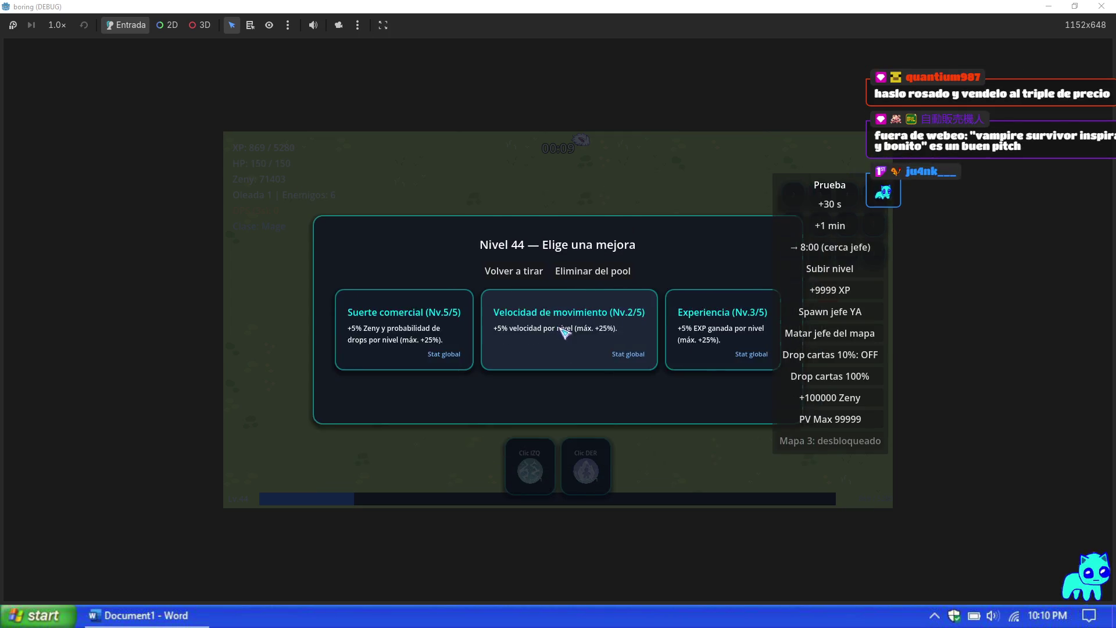
{"action": "left_click", "coordinate": [564, 333]}
{"action": "left_click", "coordinate": [564, 333]}
{"action": "left_click", "coordinate": [564, 333]}
{"action": "left_click", "coordinate": [564, 332]}
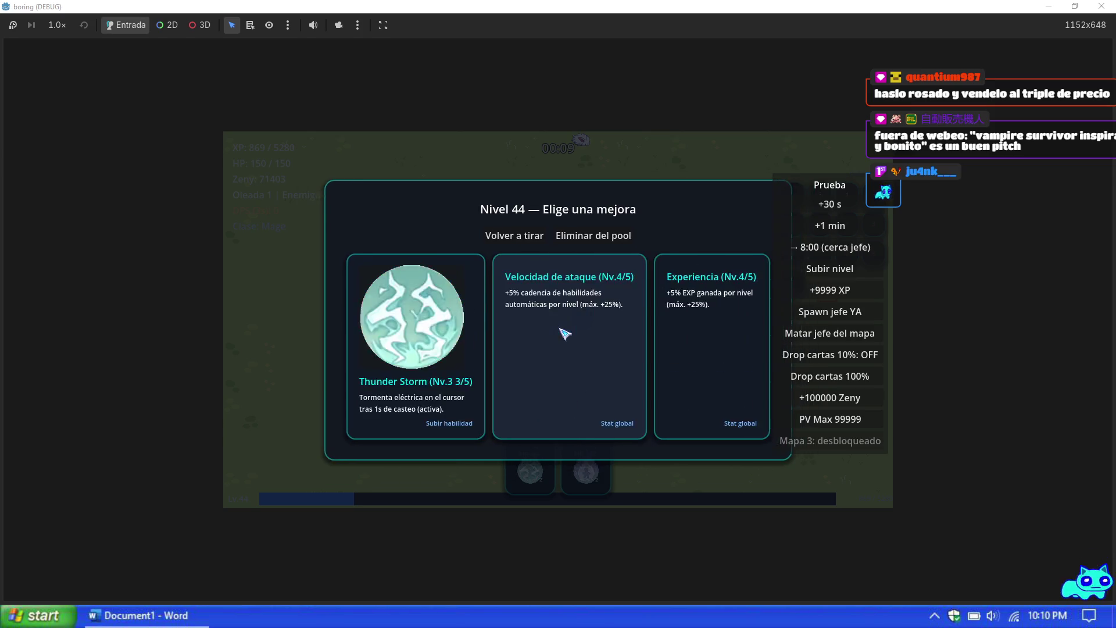
{"action": "left_click", "coordinate": [564, 333]}
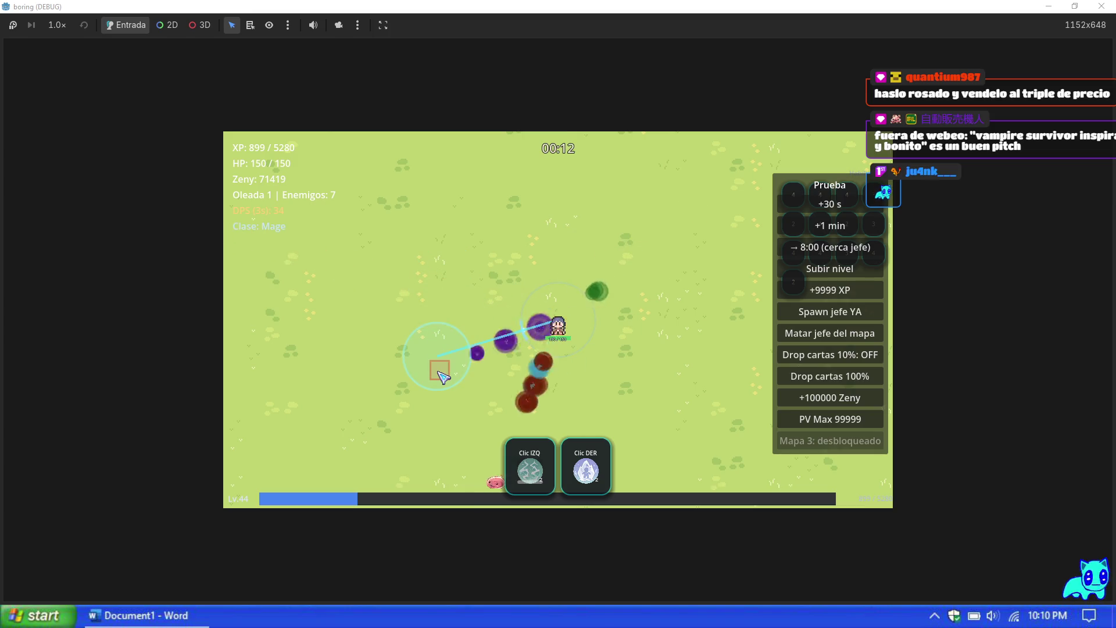
Step: Cast the left-click skill at enemies into Oleada 2, then pause the game with Esc
{"action": "left_click", "coordinate": [439, 368]}
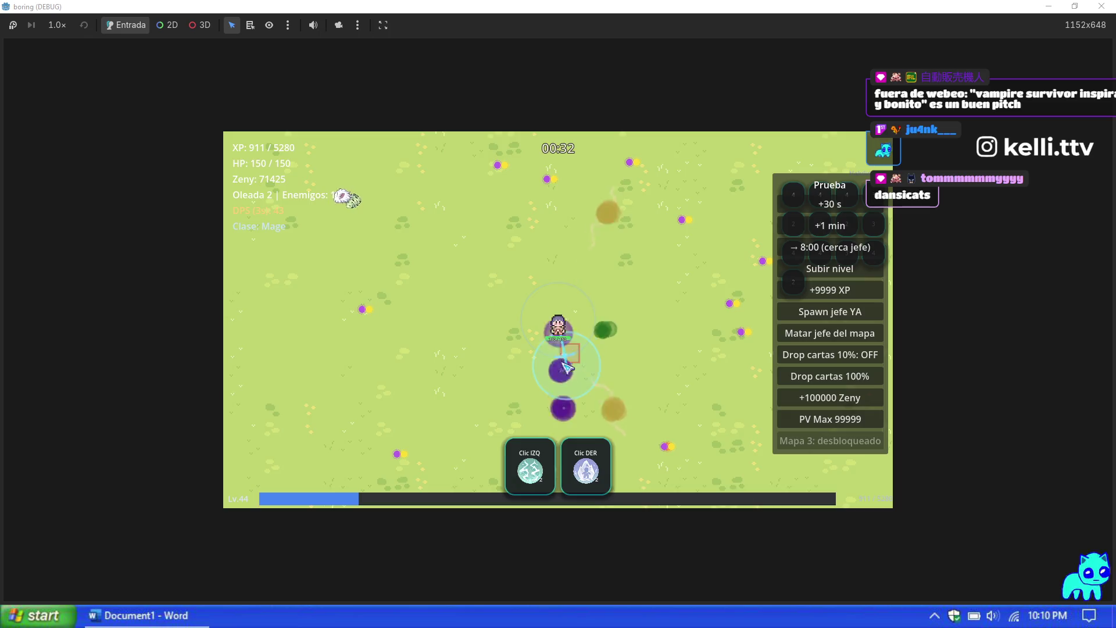
{"action": "key", "text": "Escape"}
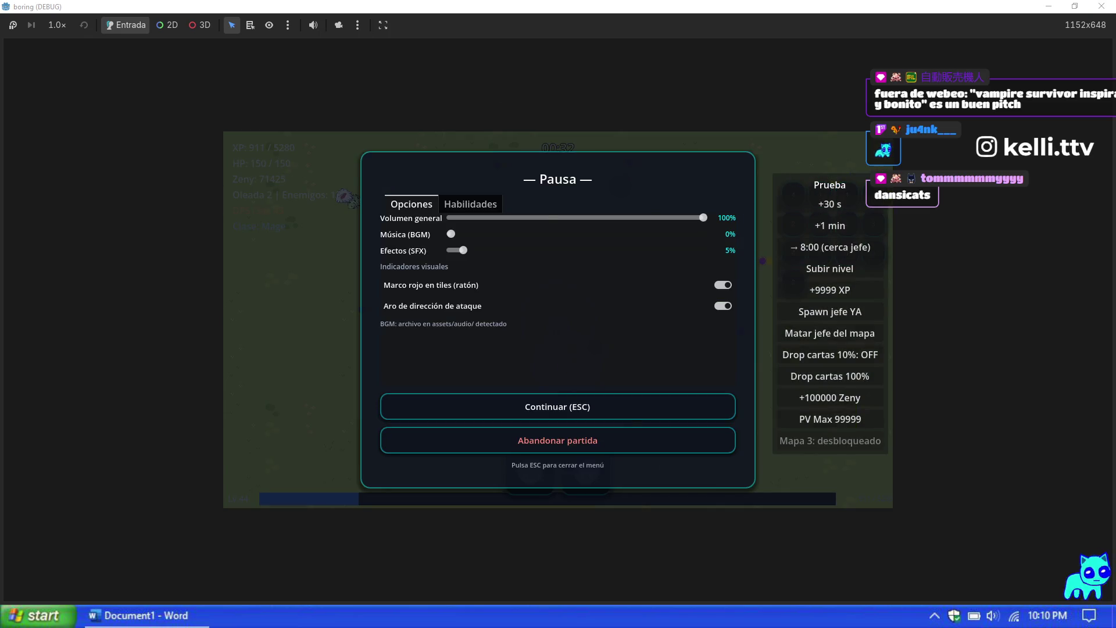
Step: Stop the debug game with F8 and scroll skill_vfx_registry.gd up to the Mage soul_strike entries
{"action": "key", "text": "alt+Tab"}
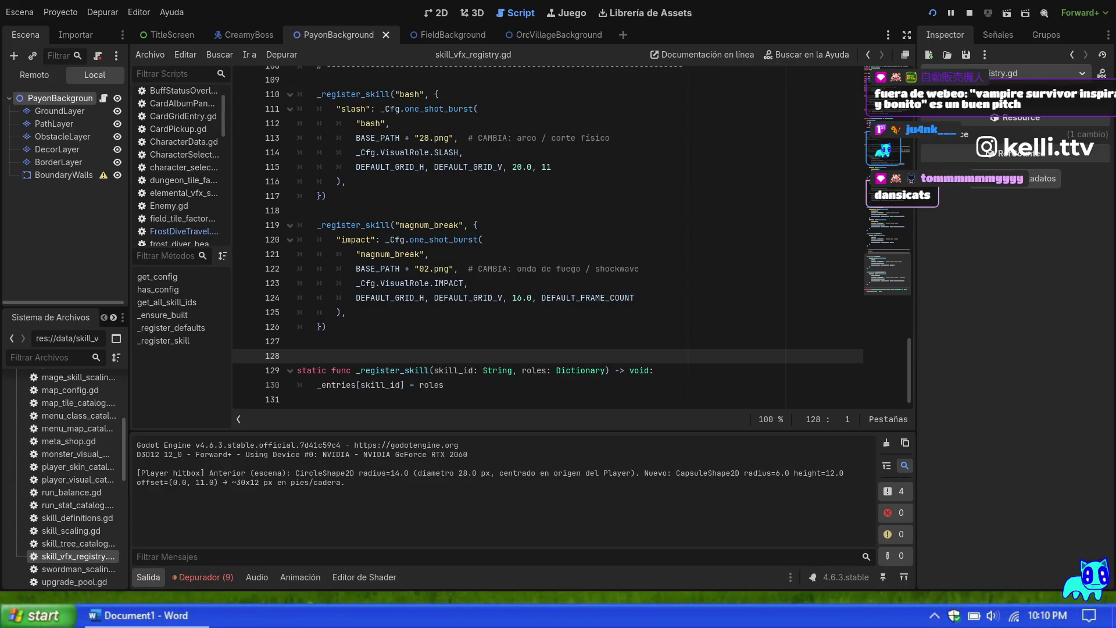
{"action": "key", "text": "F8"}
{"action": "left_click", "coordinate": [477, 344]}
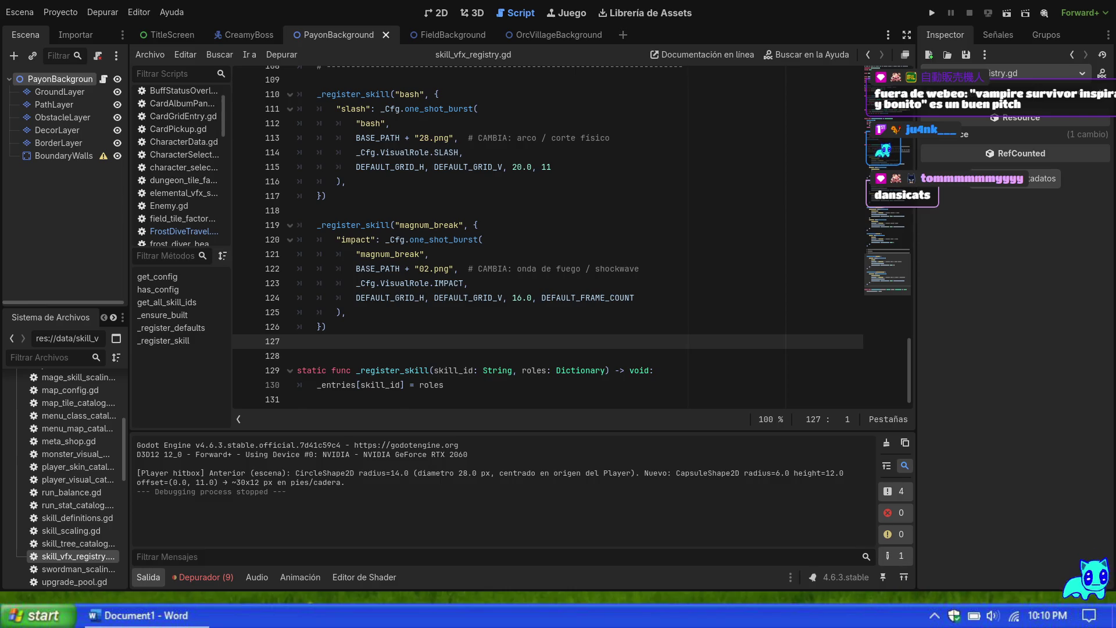
{"action": "scroll", "coordinate": [570, 233], "scroll_direction": "up", "scroll_amount": 5}
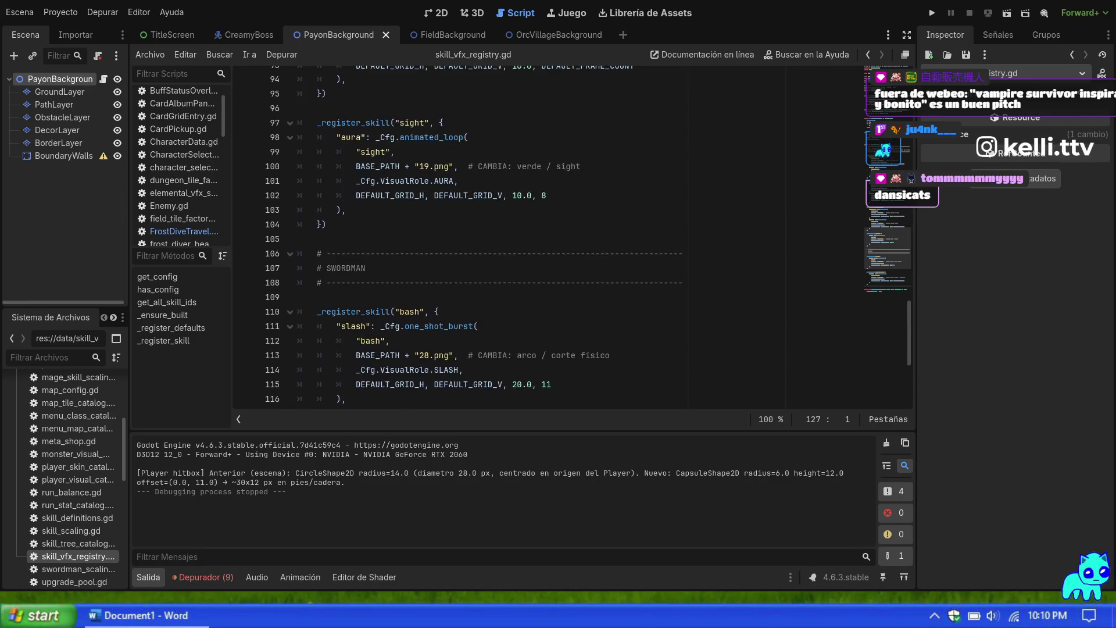
{"action": "scroll", "coordinate": [570, 233], "scroll_direction": "up", "scroll_amount": 4}
{"action": "scroll", "coordinate": [570, 232], "scroll_direction": "up", "scroll_amount": 17}
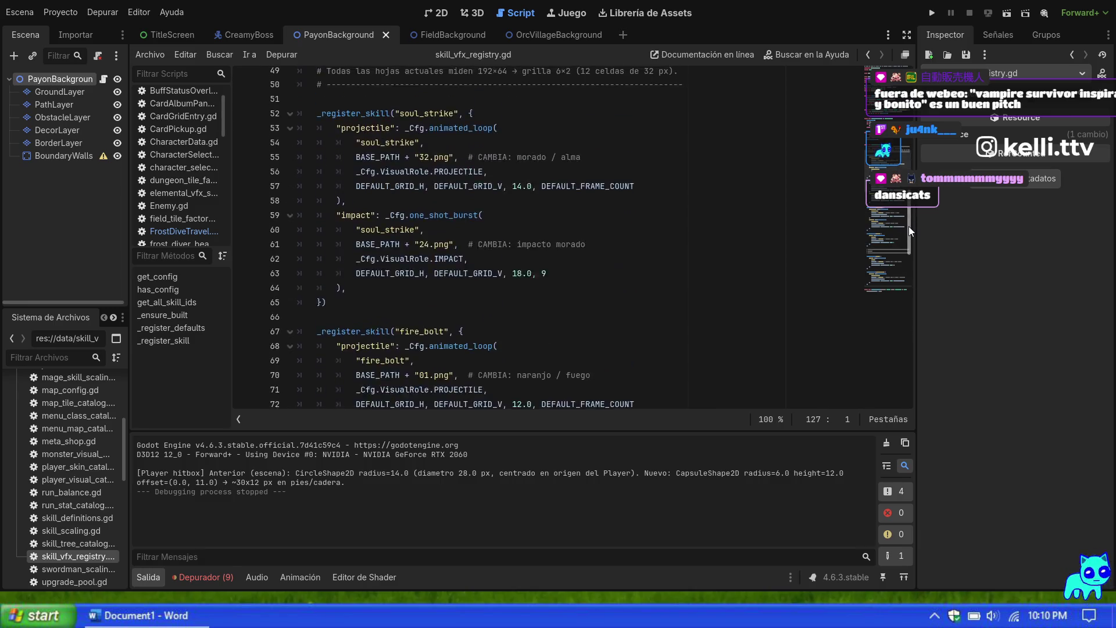
{"action": "scroll", "coordinate": [570, 233], "scroll_direction": "up", "scroll_amount": 9}
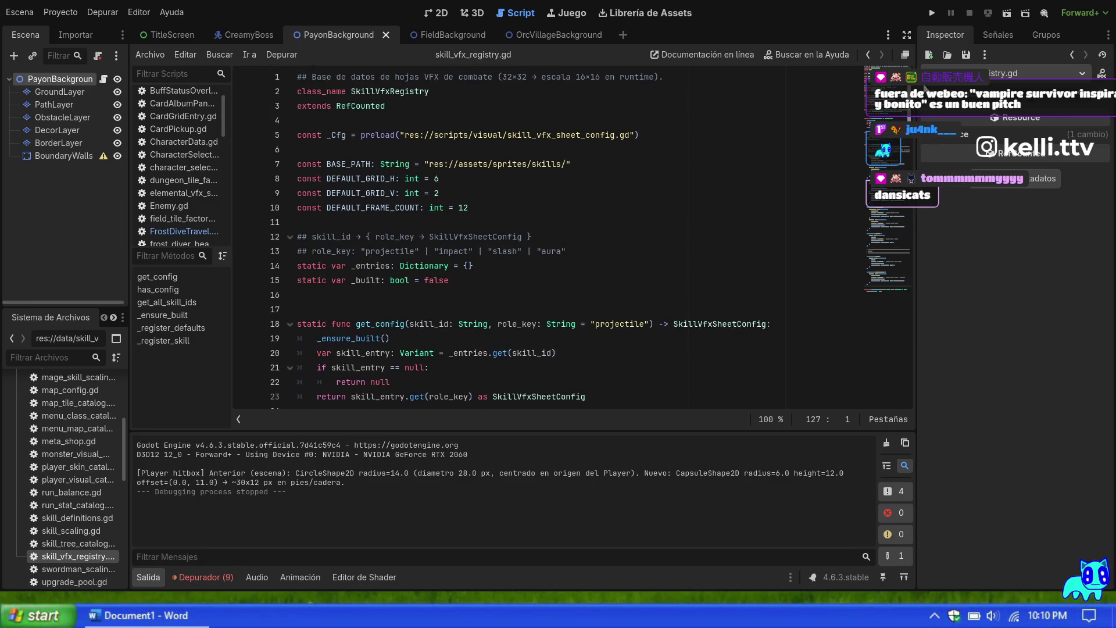
{"action": "scroll", "coordinate": [570, 232], "scroll_direction": "down", "scroll_amount": 10}
{"action": "scroll", "coordinate": [428, 232], "scroll_direction": "down", "scroll_amount": 5}
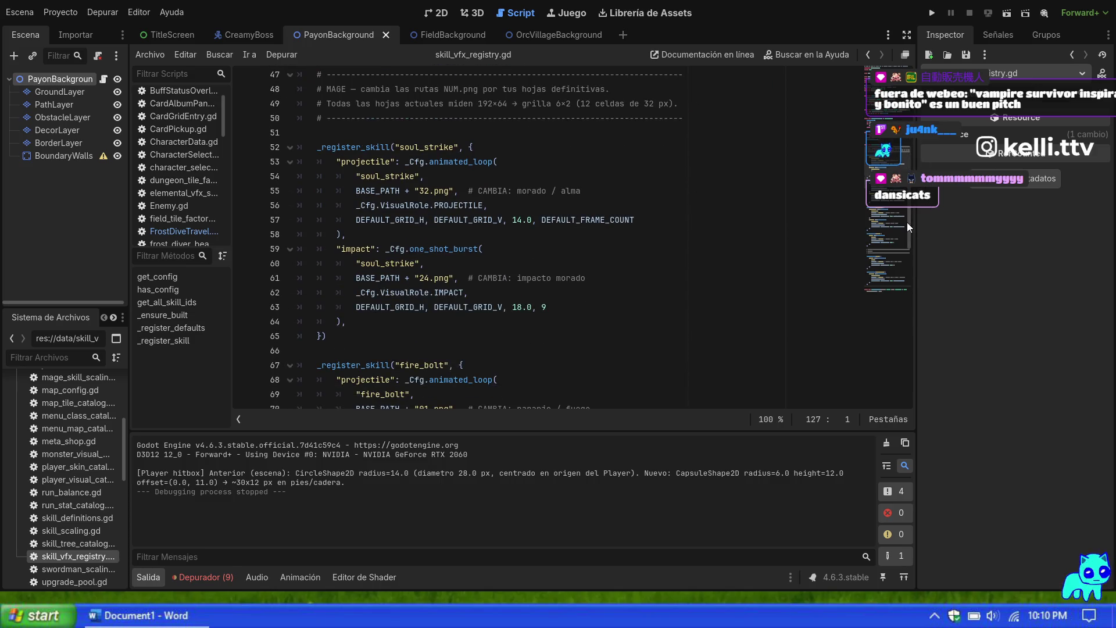
{"action": "left_click", "coordinate": [428, 190]}
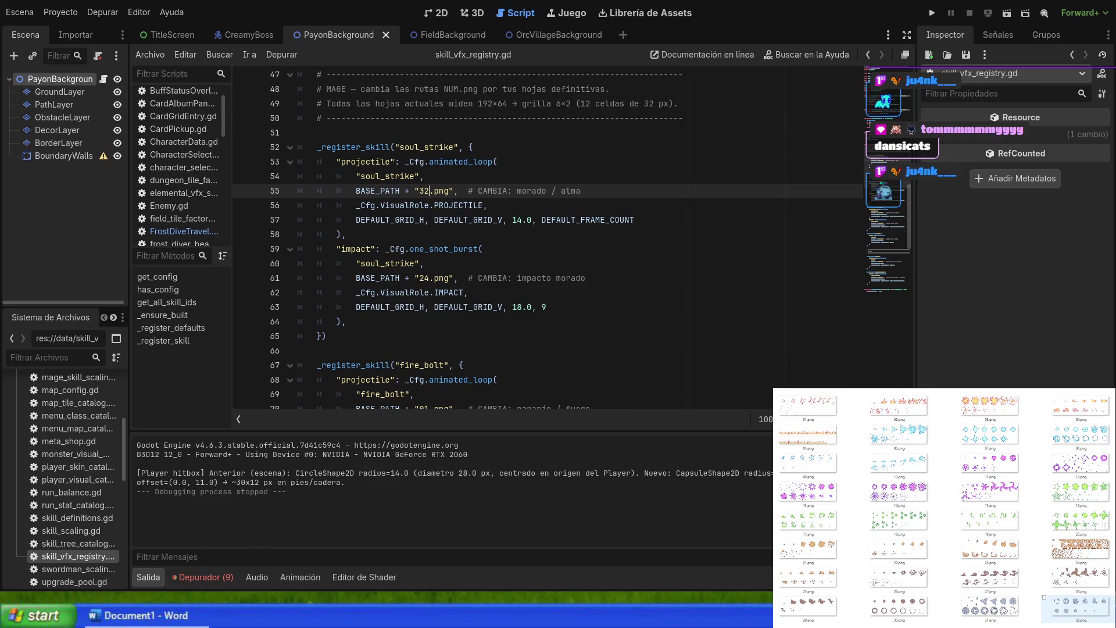
{"action": "scroll", "coordinate": [447, 223], "scroll_direction": "up", "scroll_amount": 1}
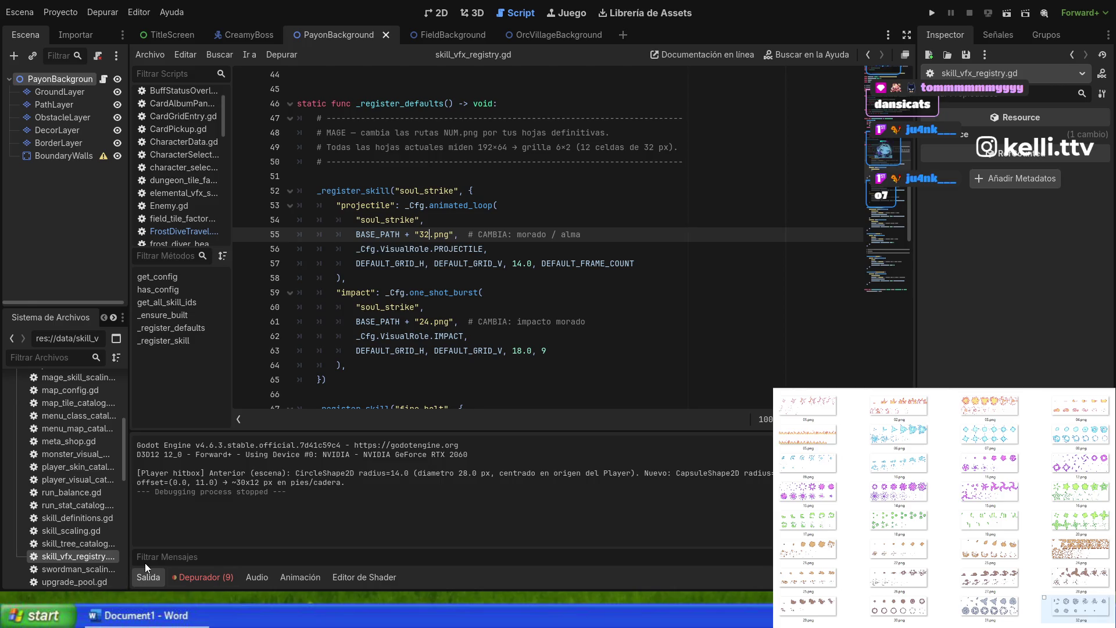
{"action": "left_click", "coordinate": [512, 263]}
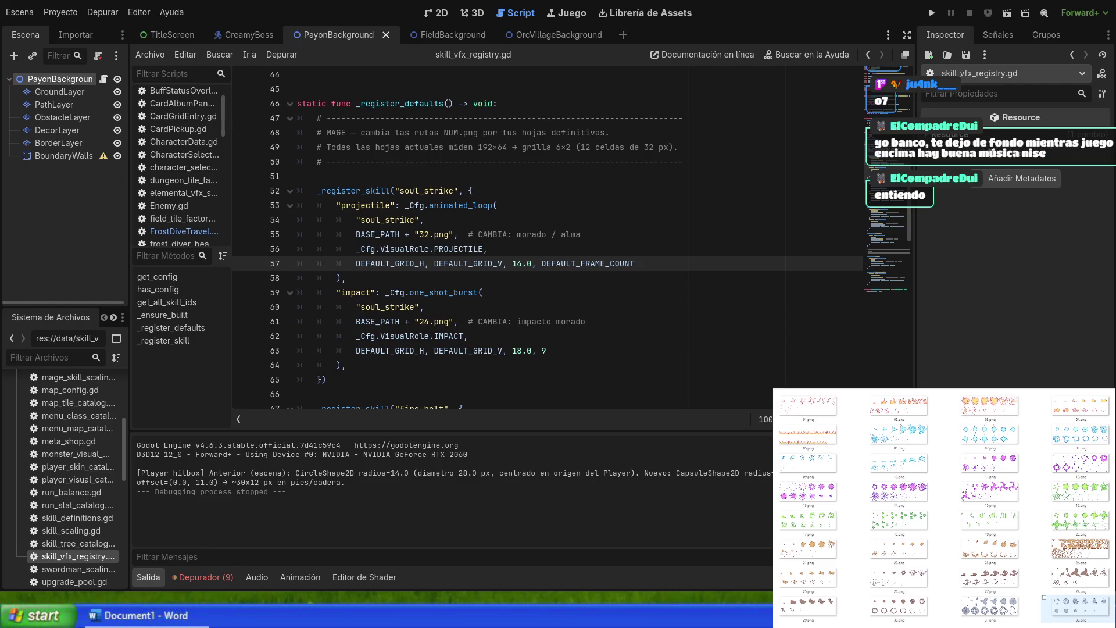
Step: Inspect the soul_strike impact entries on lines 60–63 of the registry
{"action": "left_click", "coordinate": [584, 297]}
{"action": "left_click", "coordinate": [572, 310]}
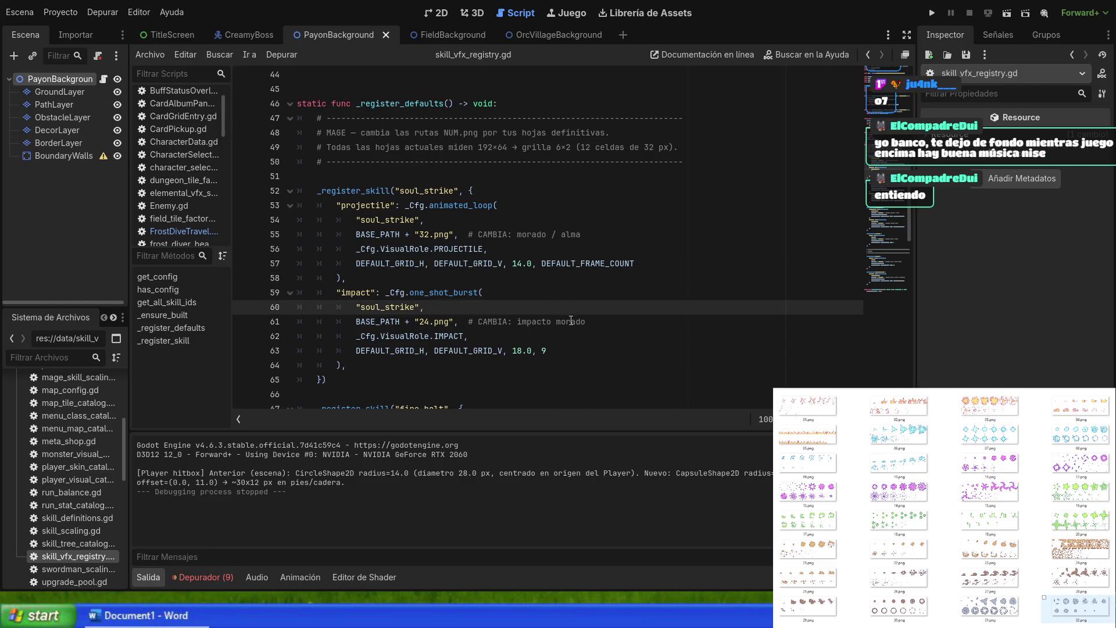
{"action": "left_click", "coordinate": [574, 321]}
{"action": "left_click", "coordinate": [596, 352]}
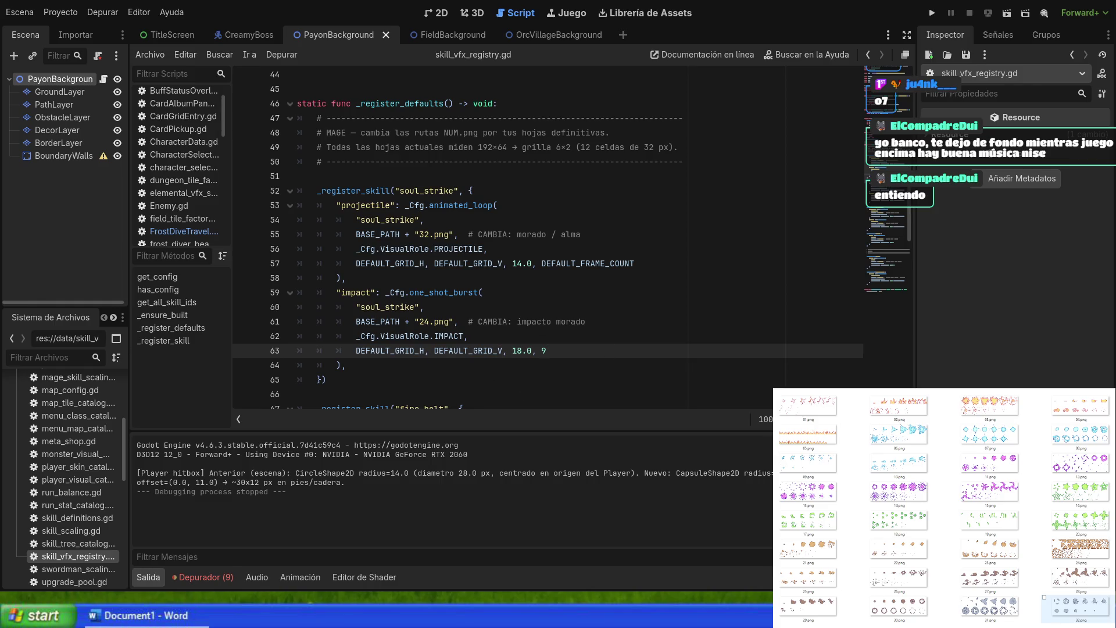
{"action": "scroll", "coordinate": [550, 318], "scroll_direction": "down", "scroll_amount": 2}
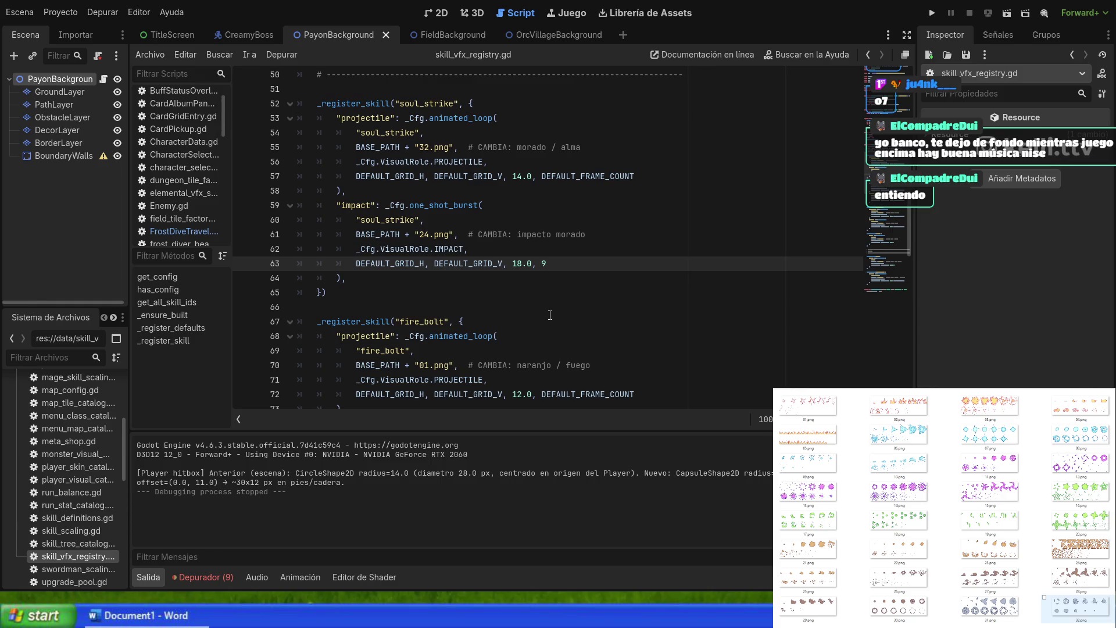
{"action": "scroll", "coordinate": [546, 326], "scroll_direction": "up", "scroll_amount": 6}
{"action": "scroll", "coordinate": [523, 325], "scroll_direction": "up", "scroll_amount": 4}
{"action": "scroll", "coordinate": [466, 301], "scroll_direction": "down", "scroll_amount": 4}
{"action": "scroll", "coordinate": [467, 301], "scroll_direction": "down", "scroll_amount": 6}
Step: Recheck lines 59–65, then run with F5, hitting the parse error at projectile_skill_base.gd line 99
{"action": "left_click", "coordinate": [467, 306]}
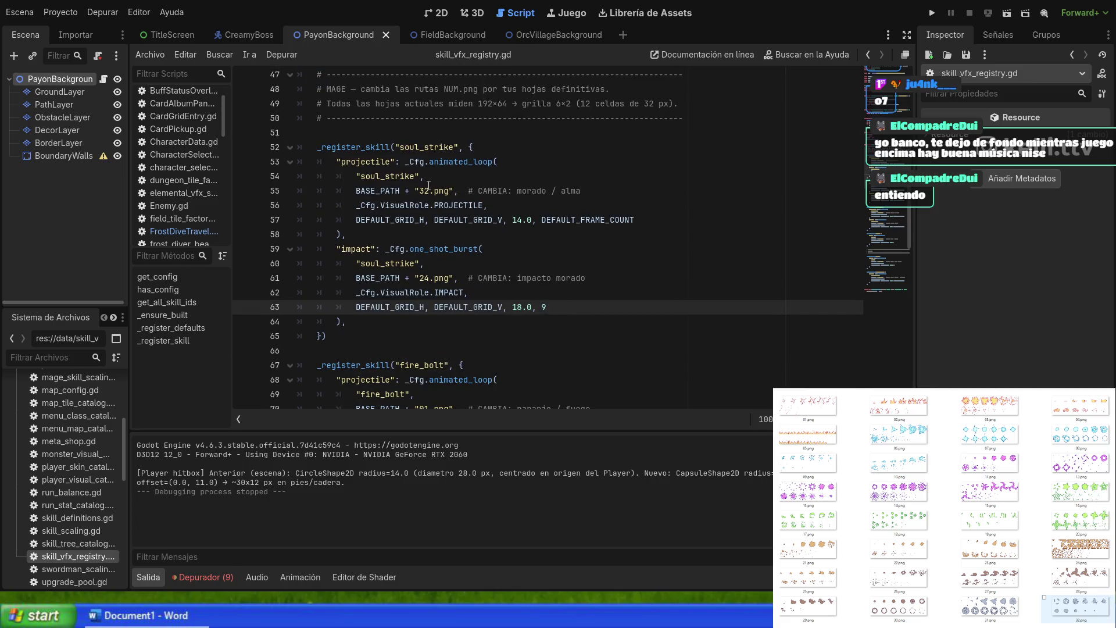
{"action": "left_click", "coordinate": [436, 249]}
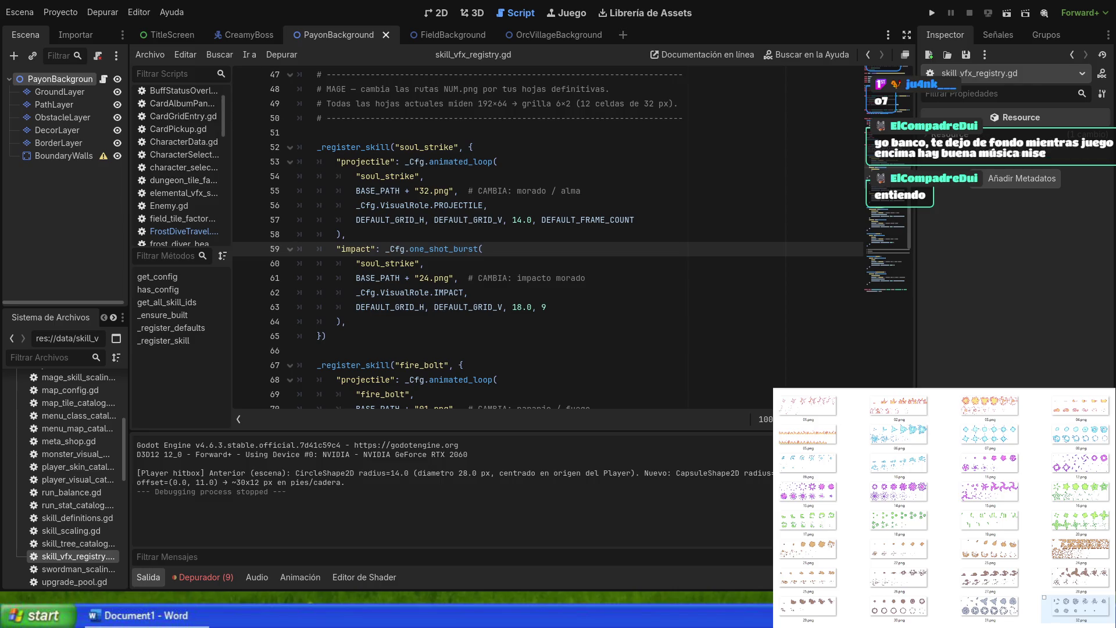
{"action": "left_click", "coordinate": [617, 317]}
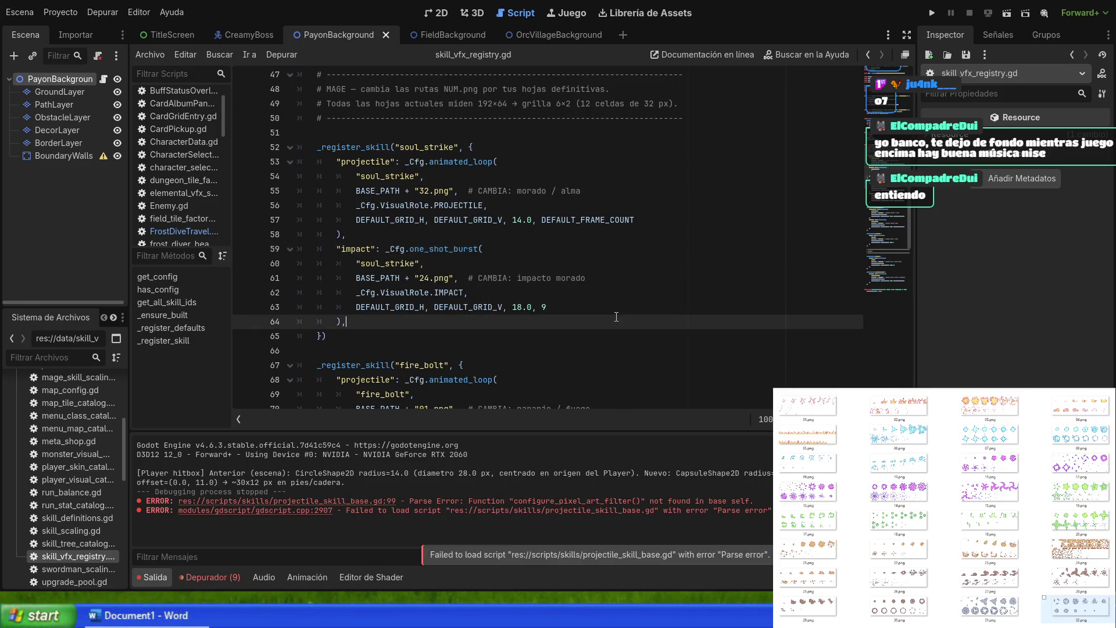
{"action": "left_click", "coordinate": [556, 336]}
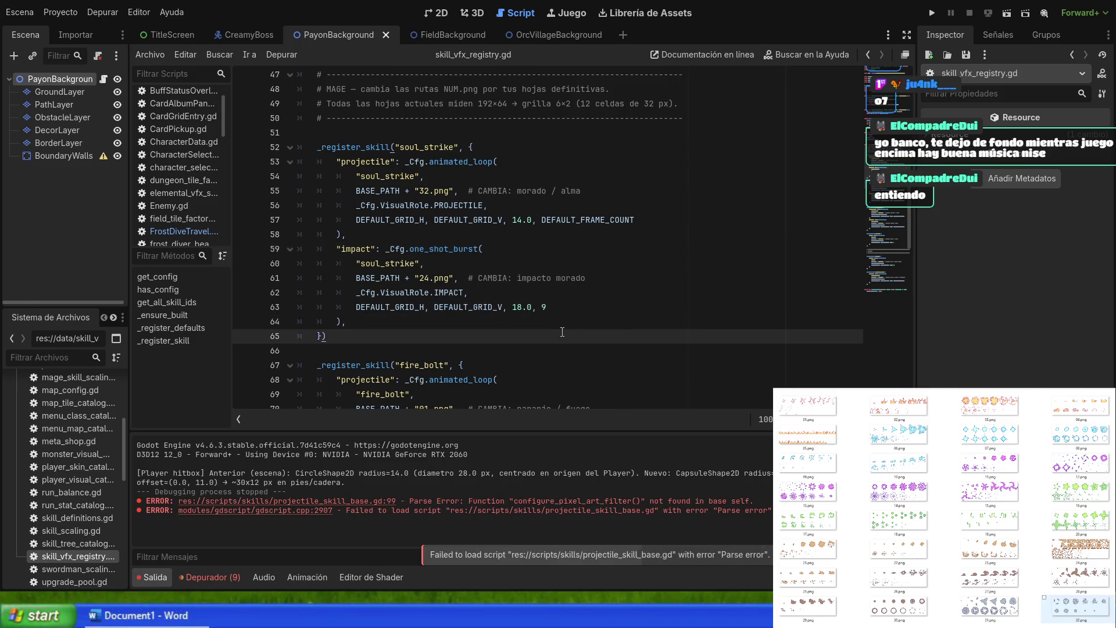
{"action": "key", "text": "F5"}
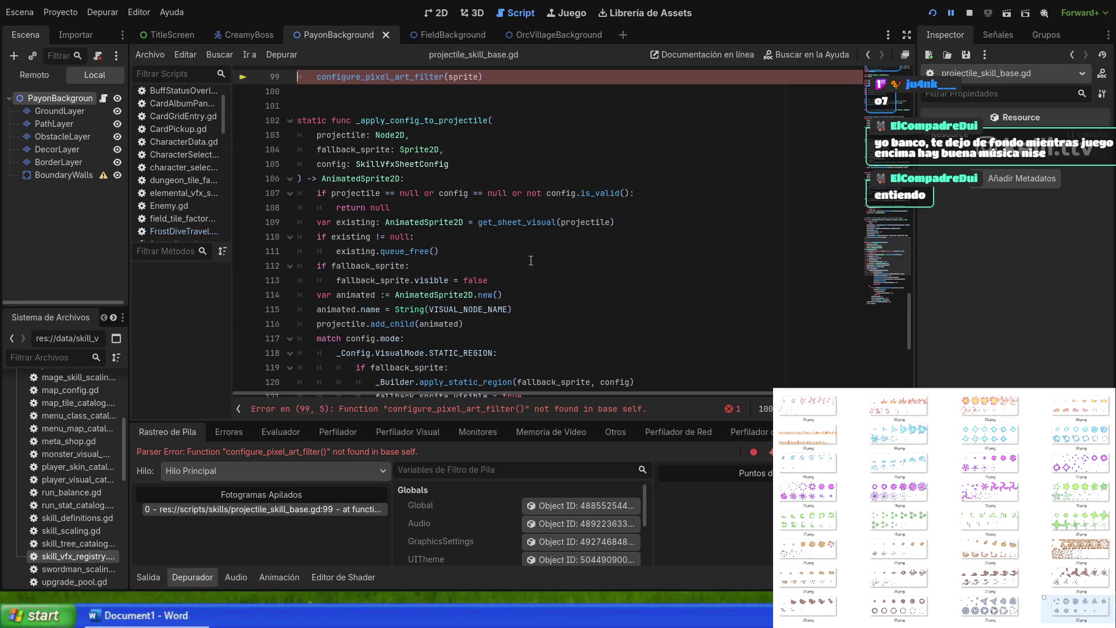
Step: Examine the failing configure_pixel_art_filter call on line 99, then resume the game to class selection
{"action": "scroll", "coordinate": [531, 260], "scroll_direction": "up", "scroll_amount": 2}
{"action": "left_click_drag", "start_coordinate": [508, 167], "coordinate": [297, 166]}
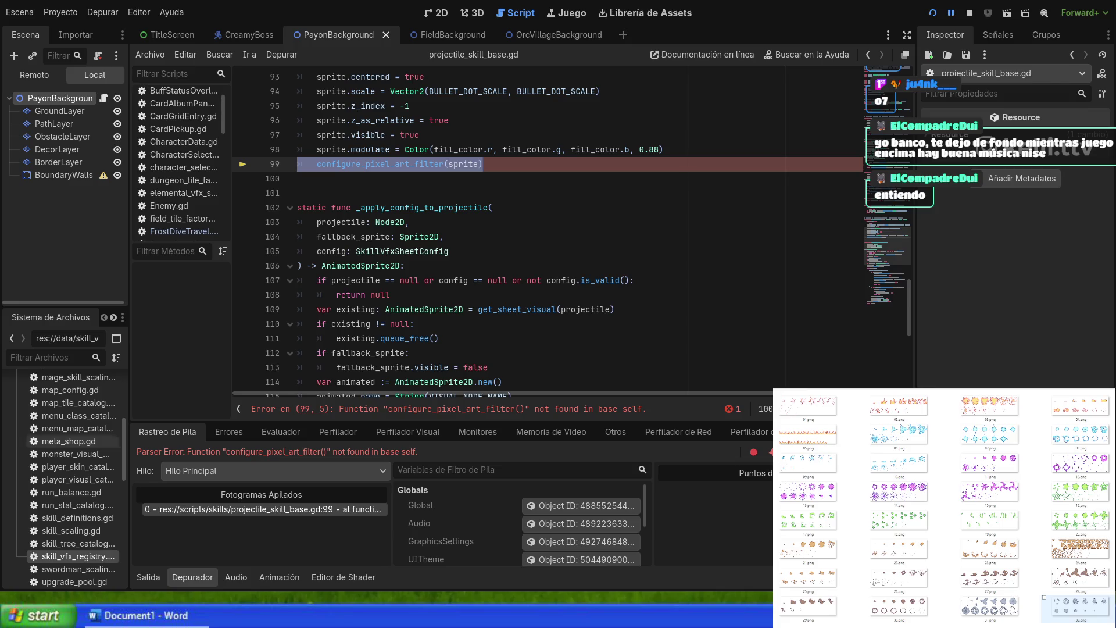
{"action": "left_click", "coordinate": [538, 181]}
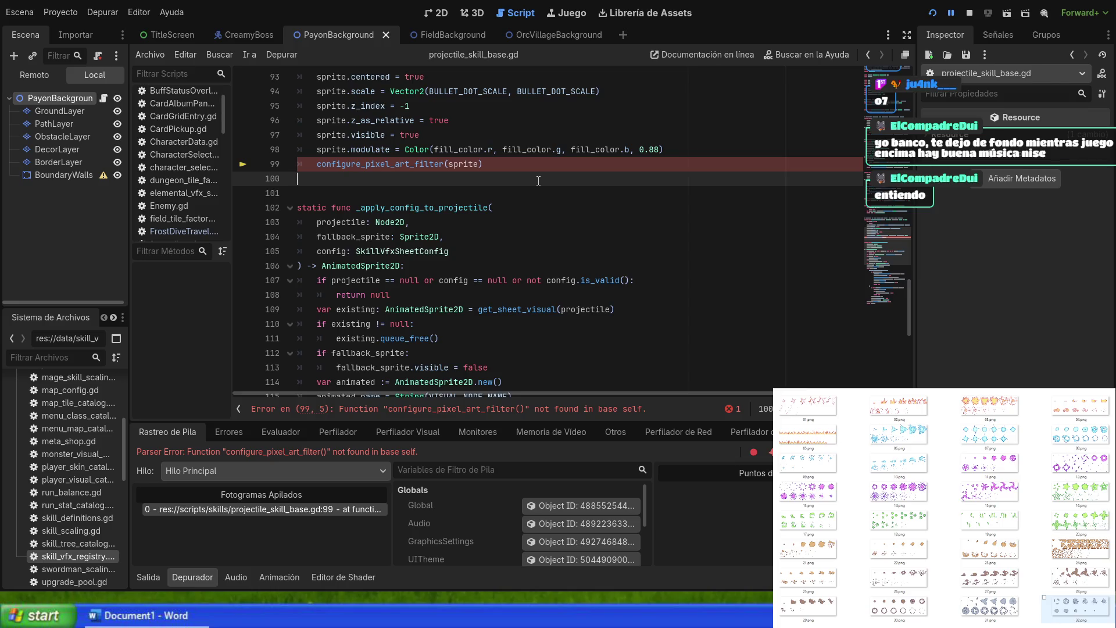
{"action": "left_click", "coordinate": [561, 217]}
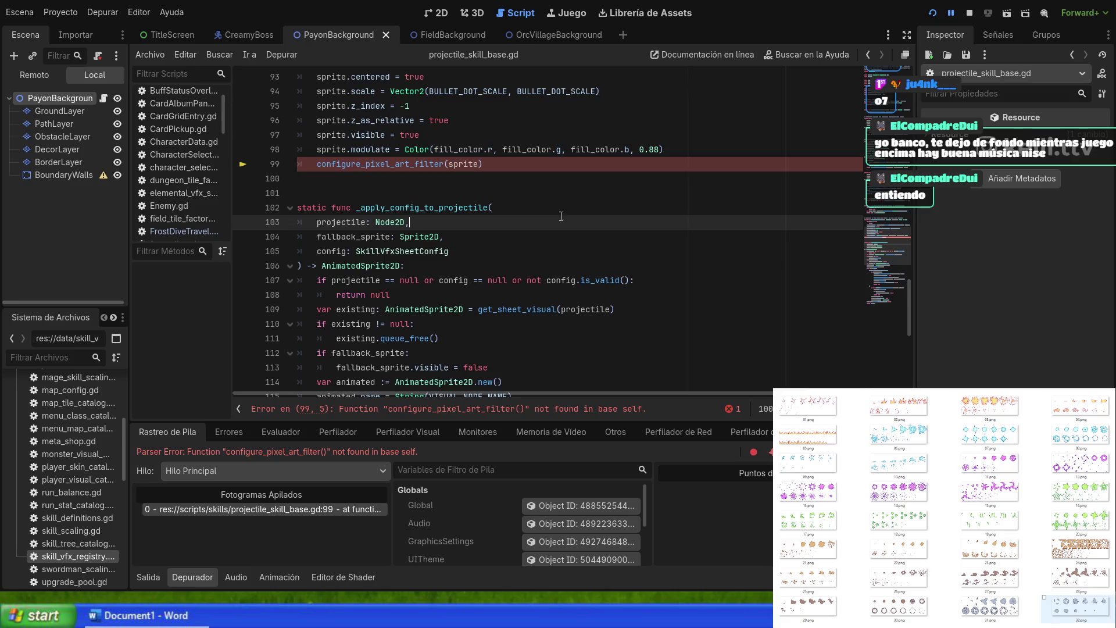
{"action": "key", "text": "F8"}
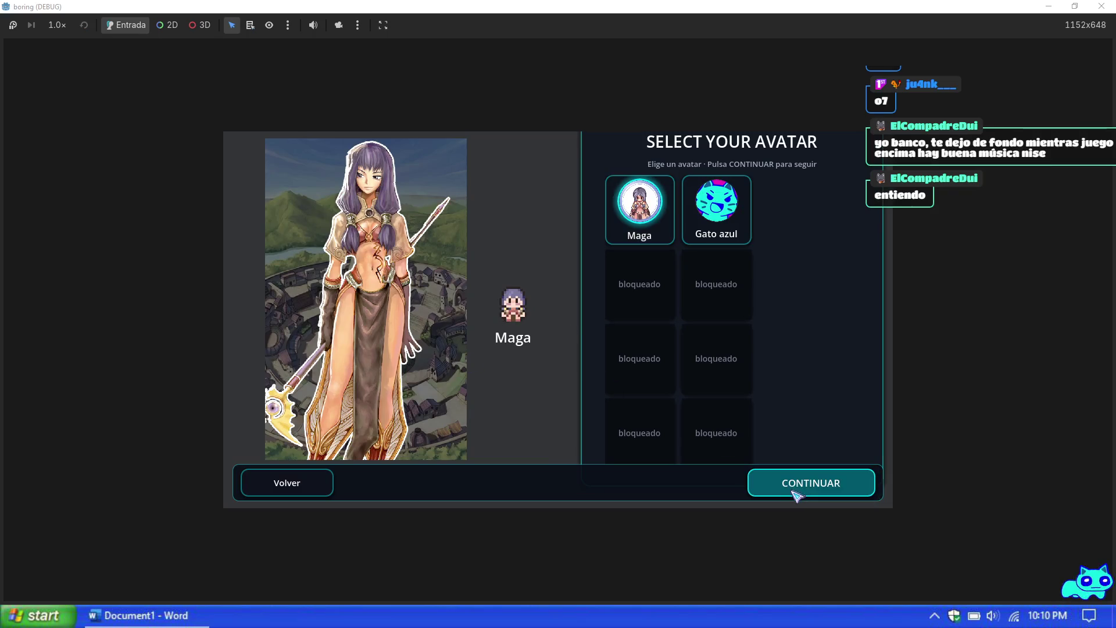
{"action": "left_click", "coordinate": [792, 491]}
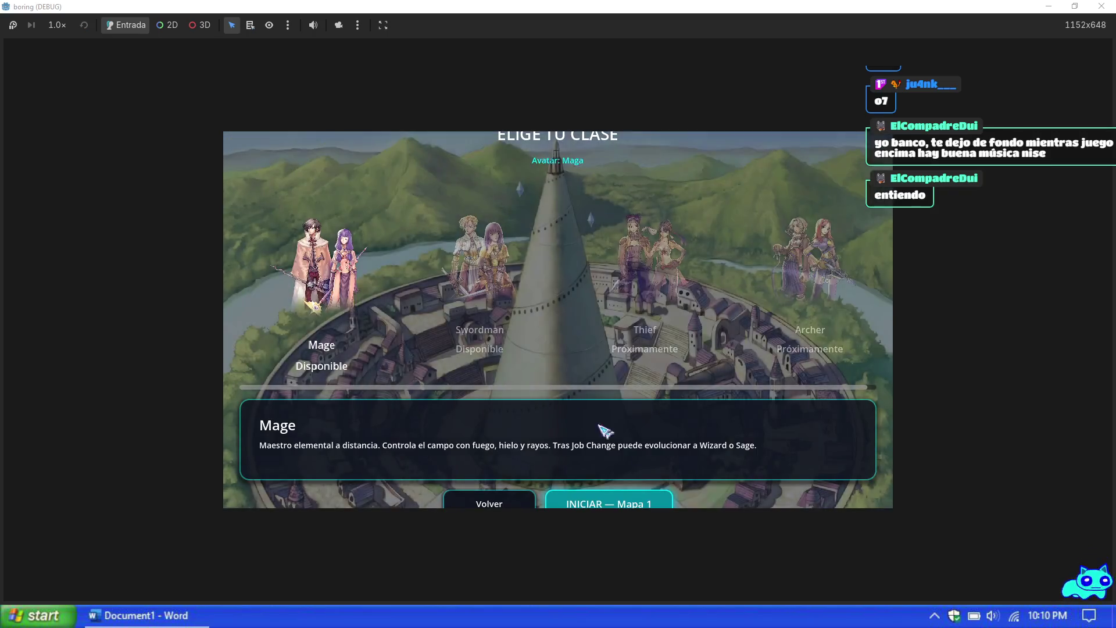
Step: Start a Mage run on Mapa 1, move around, pause, and stop the game with F8
{"action": "left_click", "coordinate": [621, 503]}
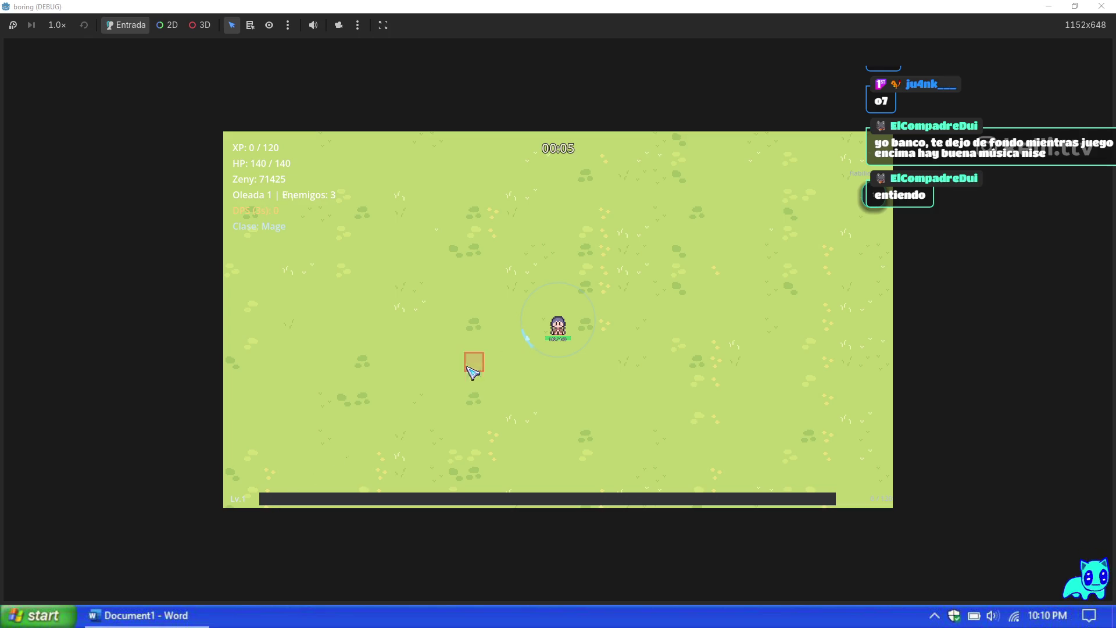
{"action": "key", "text": "a"}
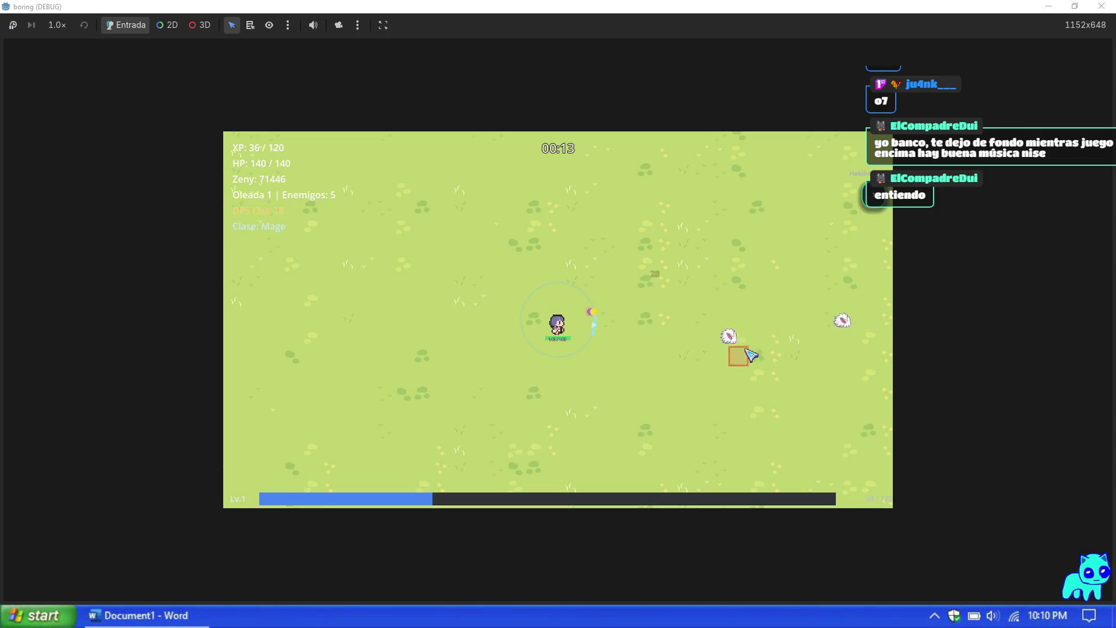
{"action": "key", "text": "Escape"}
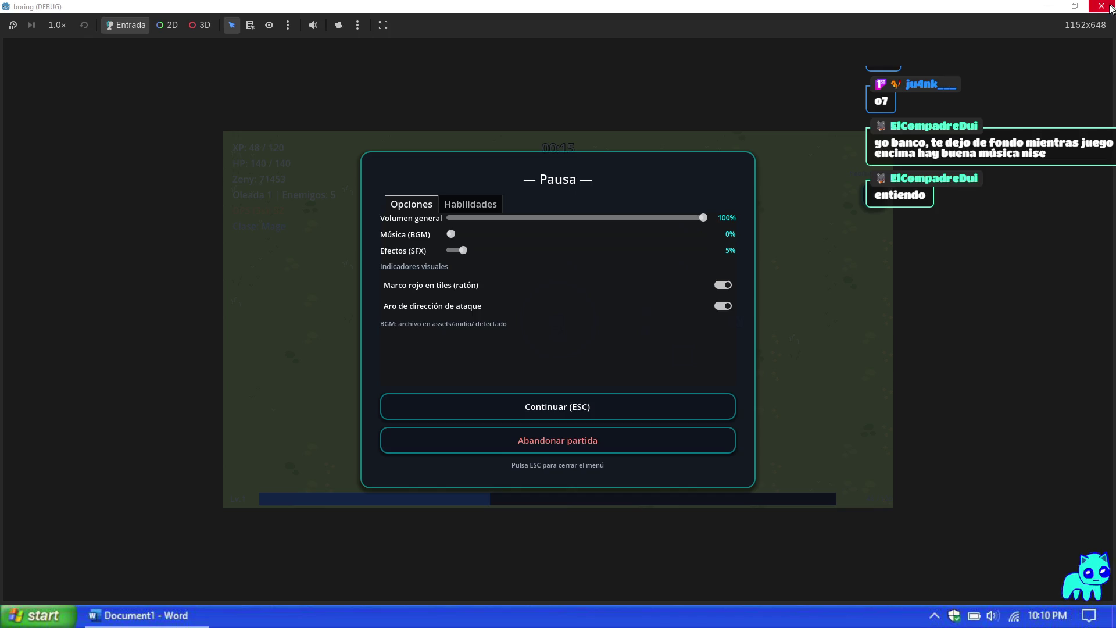
{"action": "key", "text": "F8"}
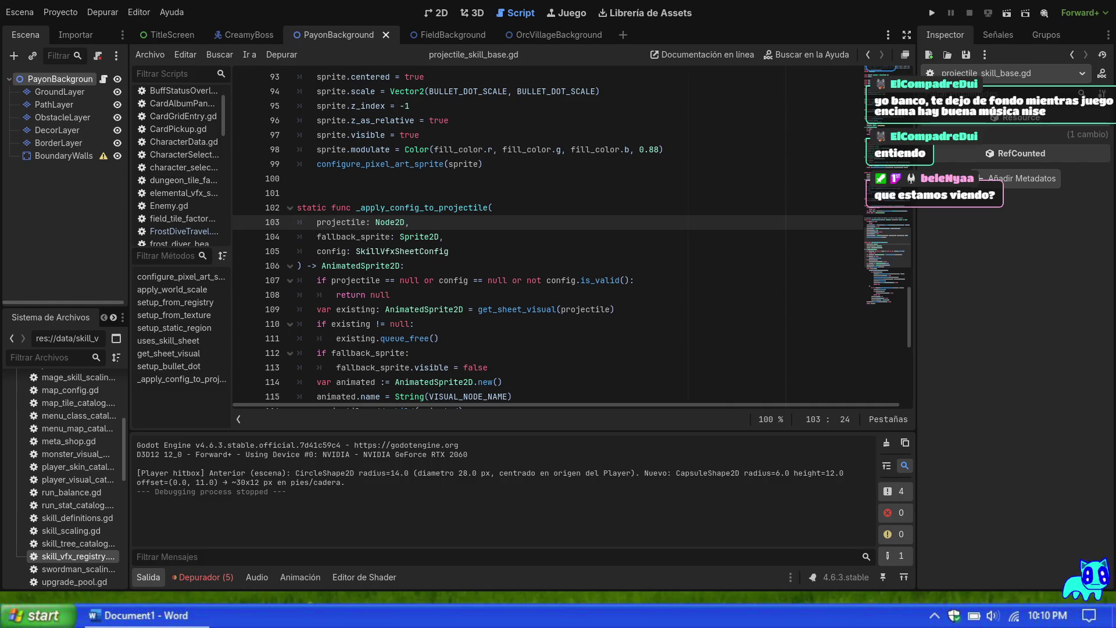
Step: Exit editor fullscreen and review projectile_skill_base.gd around lines 80–112
{"action": "left_click", "coordinate": [542, 333]}
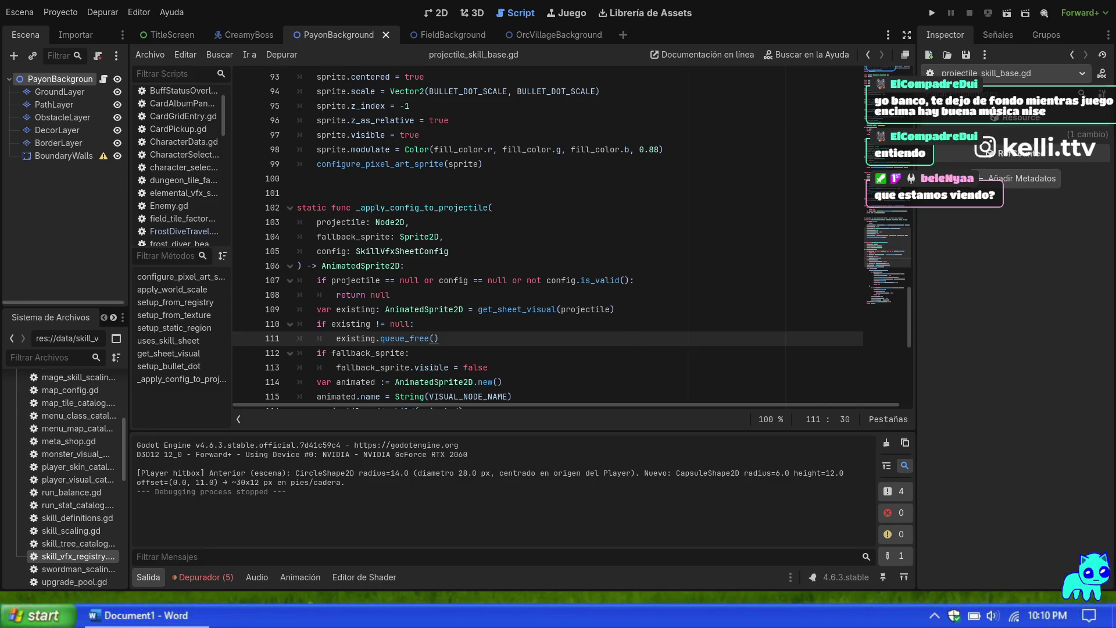
{"action": "key", "text": "shift+F11"}
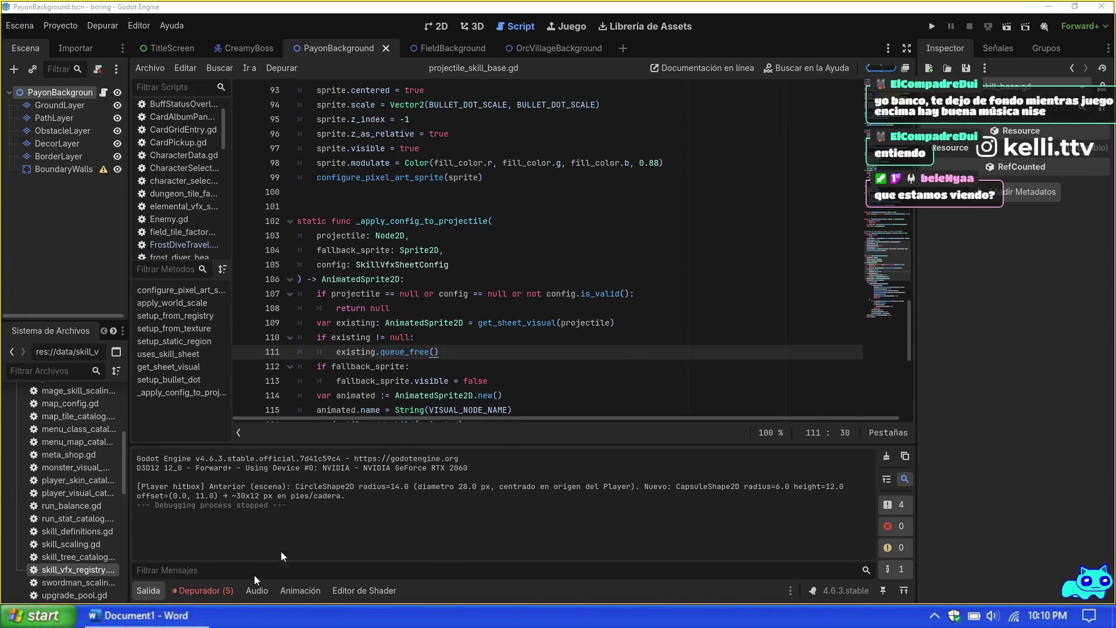
{"action": "left_click", "coordinate": [410, 366]}
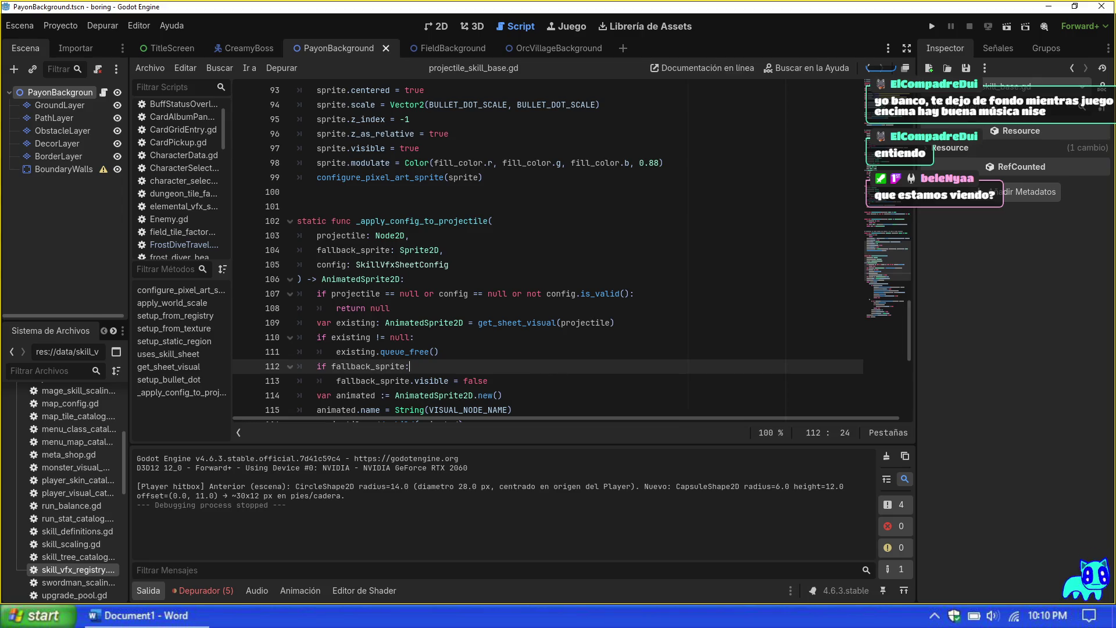
{"action": "scroll", "coordinate": [570, 250], "scroll_direction": "down", "scroll_amount": 4}
{"action": "scroll", "coordinate": [570, 250], "scroll_direction": "up", "scroll_amount": 5}
{"action": "scroll", "coordinate": [570, 250], "scroll_direction": "up", "scroll_amount": 3}
{"action": "scroll", "coordinate": [570, 250], "scroll_direction": "down", "scroll_amount": 7}
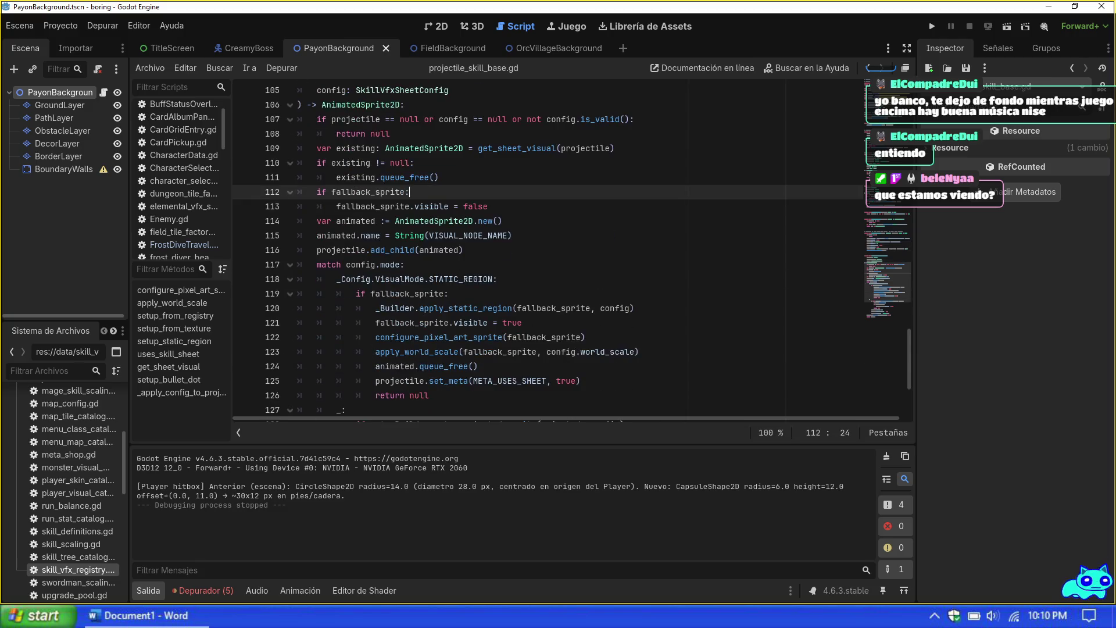
{"action": "scroll", "coordinate": [570, 250], "scroll_direction": "down", "scroll_amount": 4}
{"action": "scroll", "coordinate": [570, 249], "scroll_direction": "up", "scroll_amount": 8}
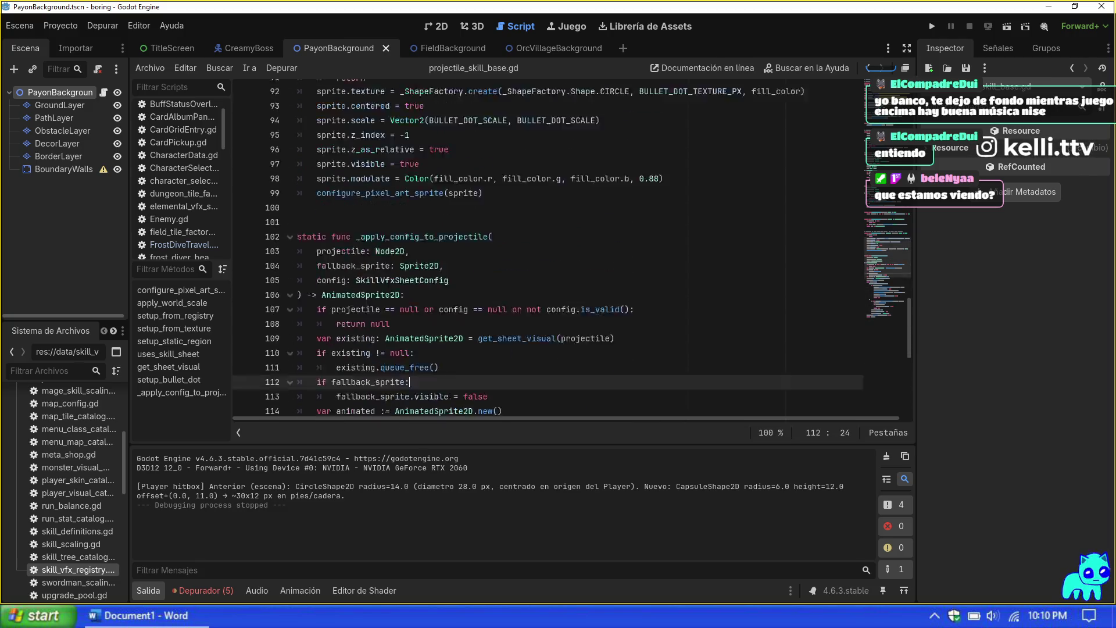
{"action": "scroll", "coordinate": [570, 250], "scroll_direction": "up", "scroll_amount": 8}
{"action": "left_click", "coordinate": [523, 265]}
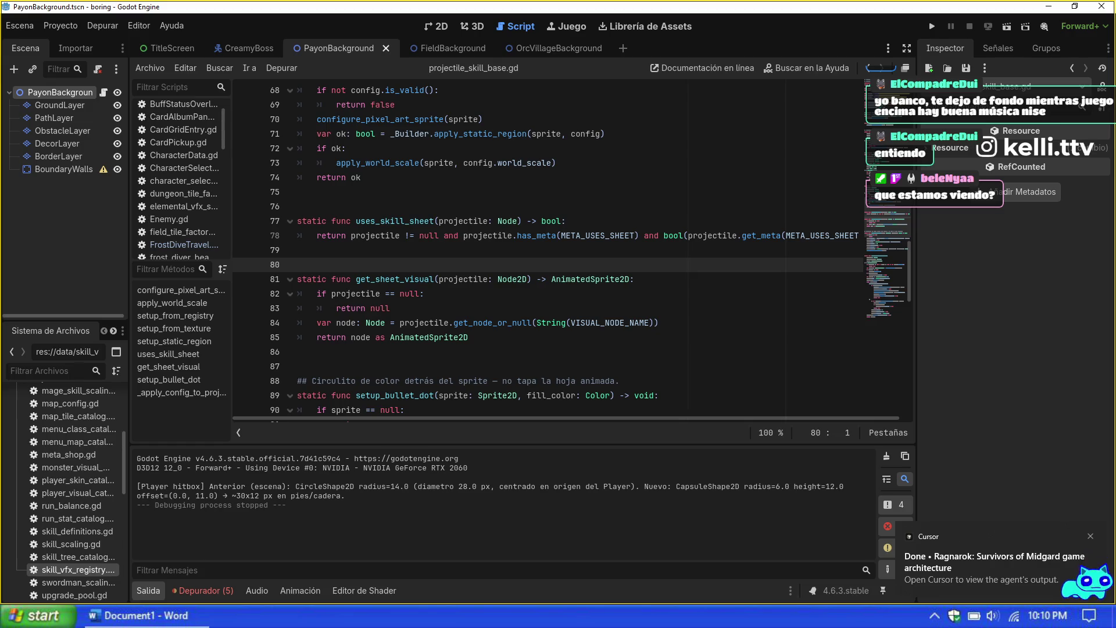
Step: Run the project with F5 and start a new game through to class selection
{"action": "key", "text": "F5"}
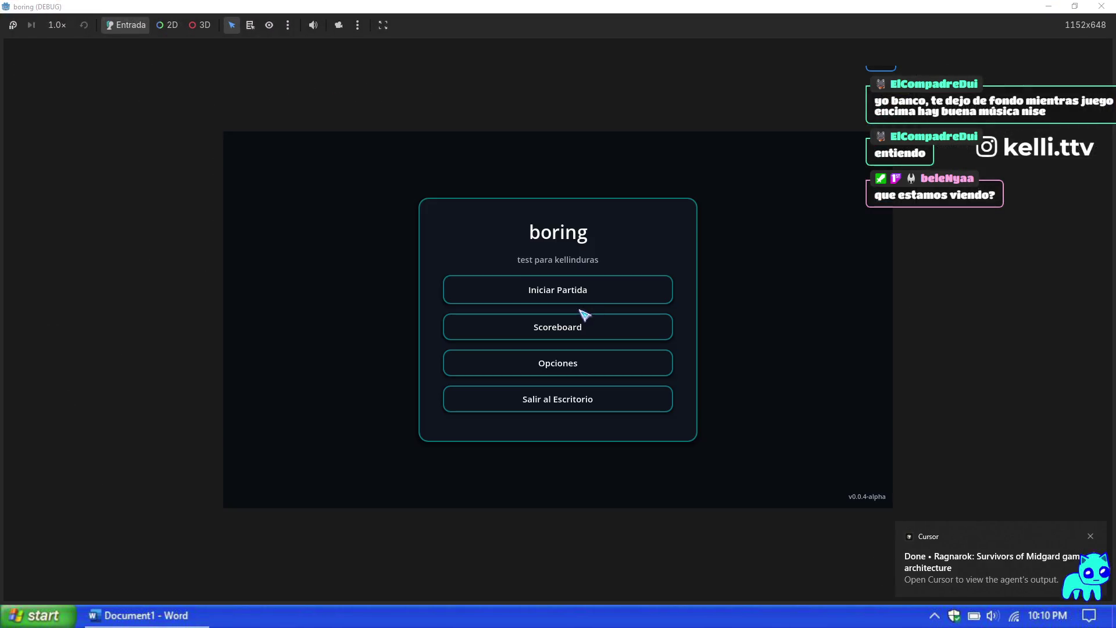
{"action": "left_click", "coordinate": [582, 298]}
{"action": "left_click", "coordinate": [800, 493]}
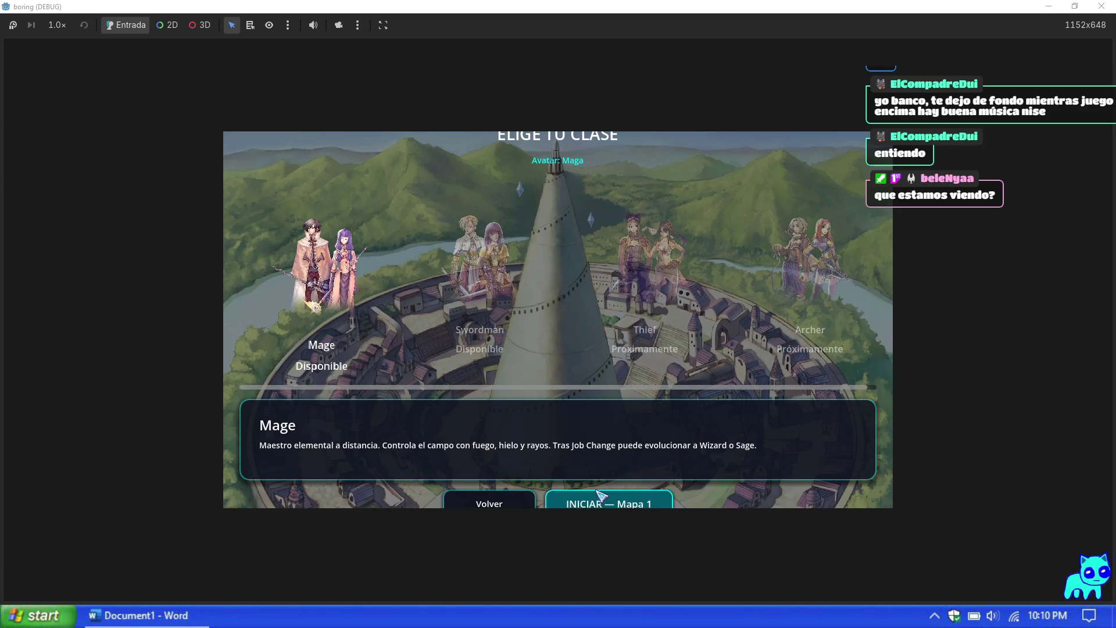
Step: Start the Mage run on Mapa 1 and walk the mage down and right
{"action": "key", "text": "Return"}
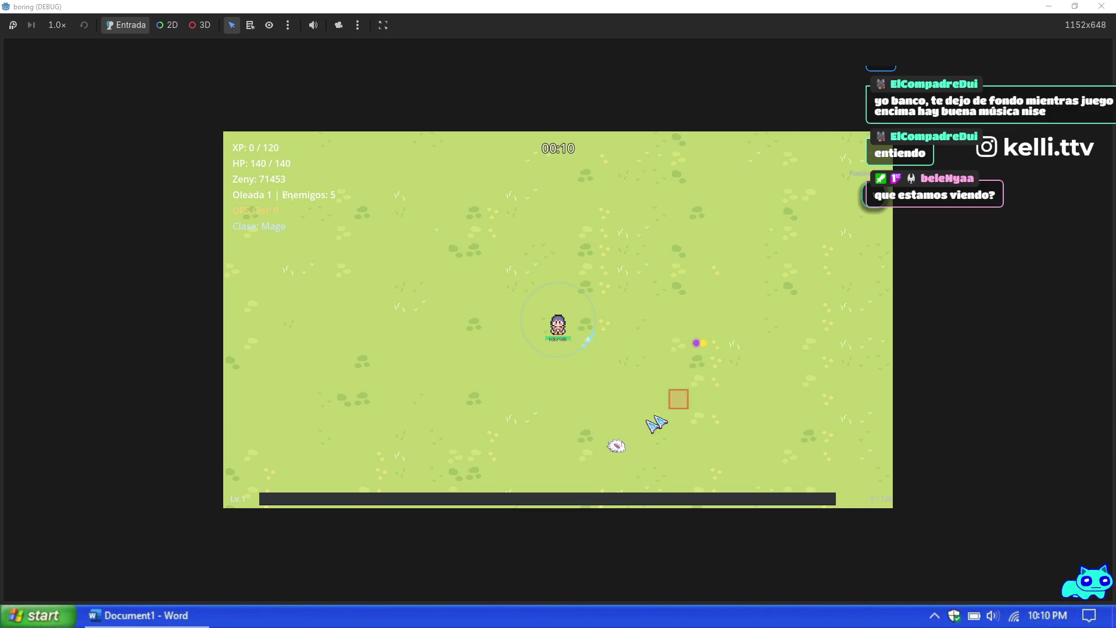
{"action": "key", "text": "d"}
{"action": "key", "text": "s"}
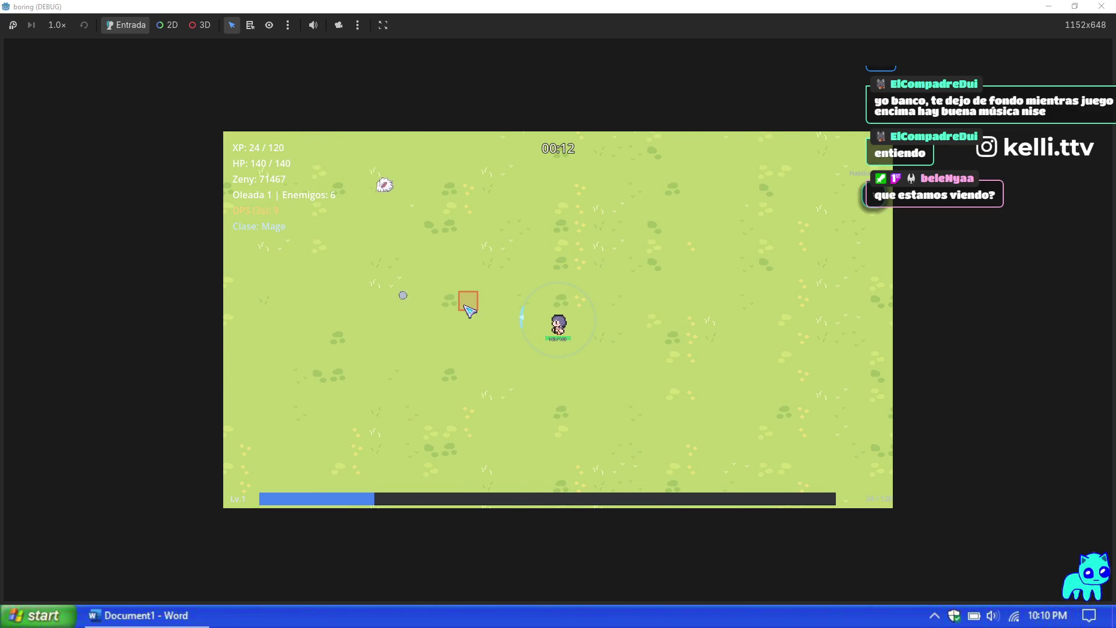
Step: In the Prueba debug panel, set max HP to 99999 and add 9999 XP
{"action": "key", "text": "F1"}
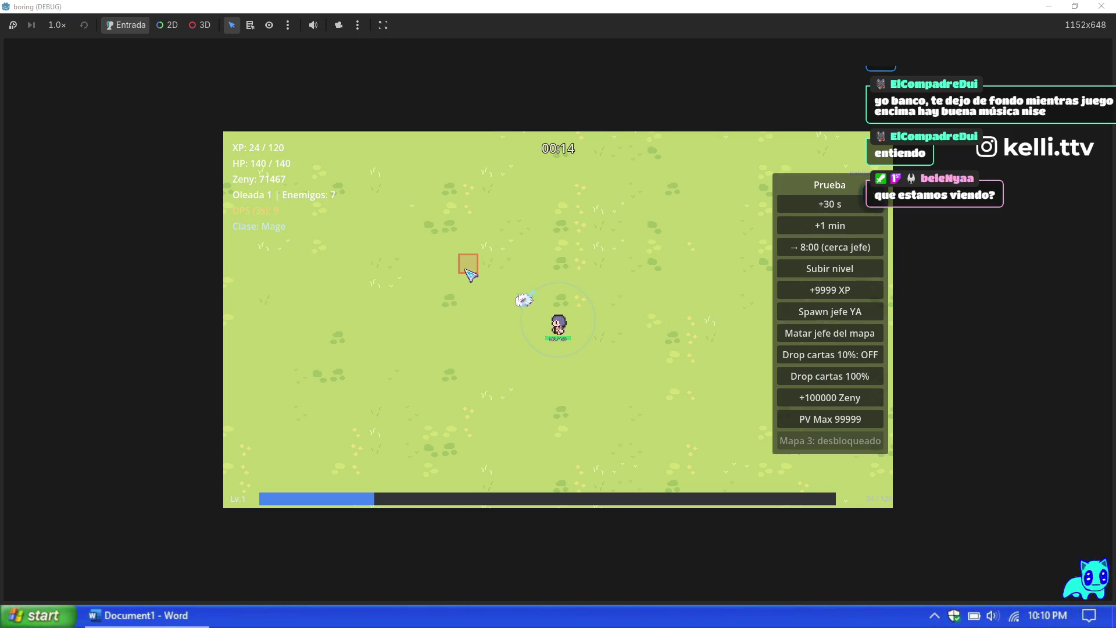
{"action": "left_click", "coordinate": [840, 423]}
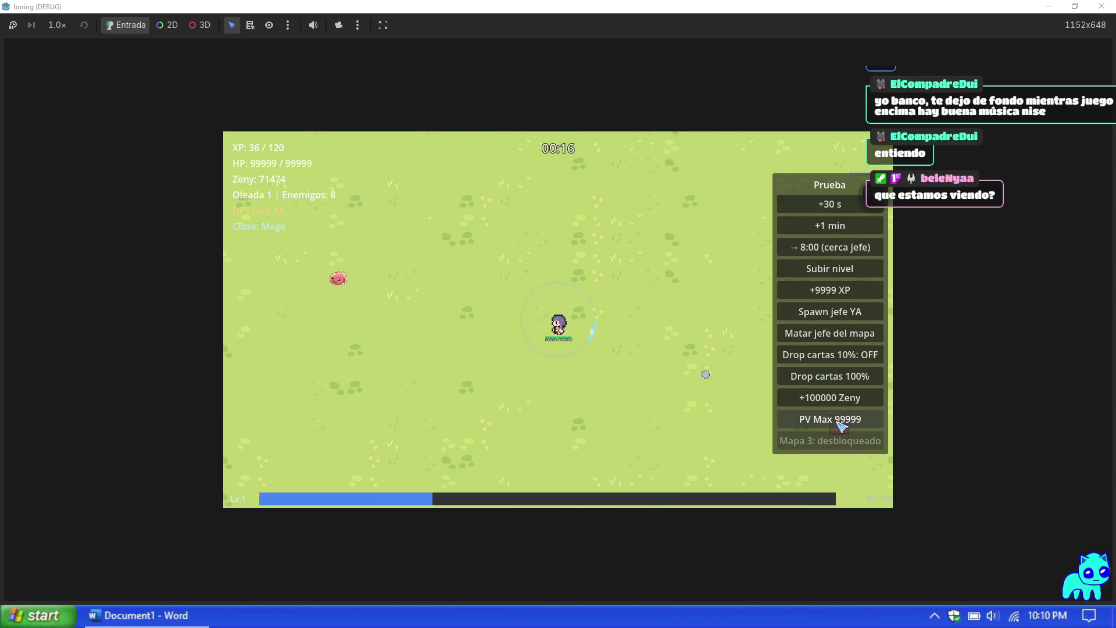
{"action": "left_click", "coordinate": [840, 291]}
Step: Pick upgrades from the level-up cards, starting with cooldown reduction, until the mage reaches level 49
{"action": "left_click", "coordinate": [840, 291]}
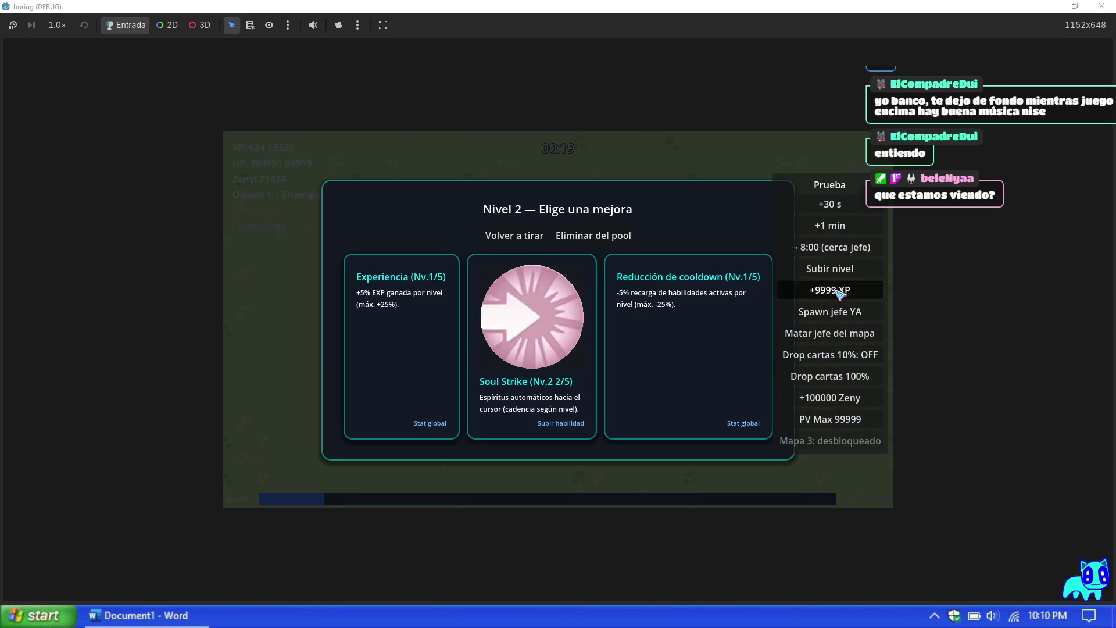
{"action": "left_click", "coordinate": [541, 346]}
{"action": "left_click", "coordinate": [553, 377]}
{"action": "left_click", "coordinate": [553, 378]}
{"action": "left_click", "coordinate": [551, 377]}
{"action": "left_click", "coordinate": [552, 378]}
{"action": "left_click", "coordinate": [555, 369]}
{"action": "left_click", "coordinate": [572, 355]}
{"action": "left_click", "coordinate": [561, 334]}
{"action": "left_click", "coordinate": [549, 314]}
{"action": "left_click", "coordinate": [552, 317]}
{"action": "left_click", "coordinate": [553, 316]}
{"action": "left_click", "coordinate": [553, 317]}
{"action": "left_click", "coordinate": [553, 318]}
{"action": "left_click", "coordinate": [552, 318]}
{"action": "left_click", "coordinate": [552, 318]}
{"action": "left_click", "coordinate": [553, 319]}
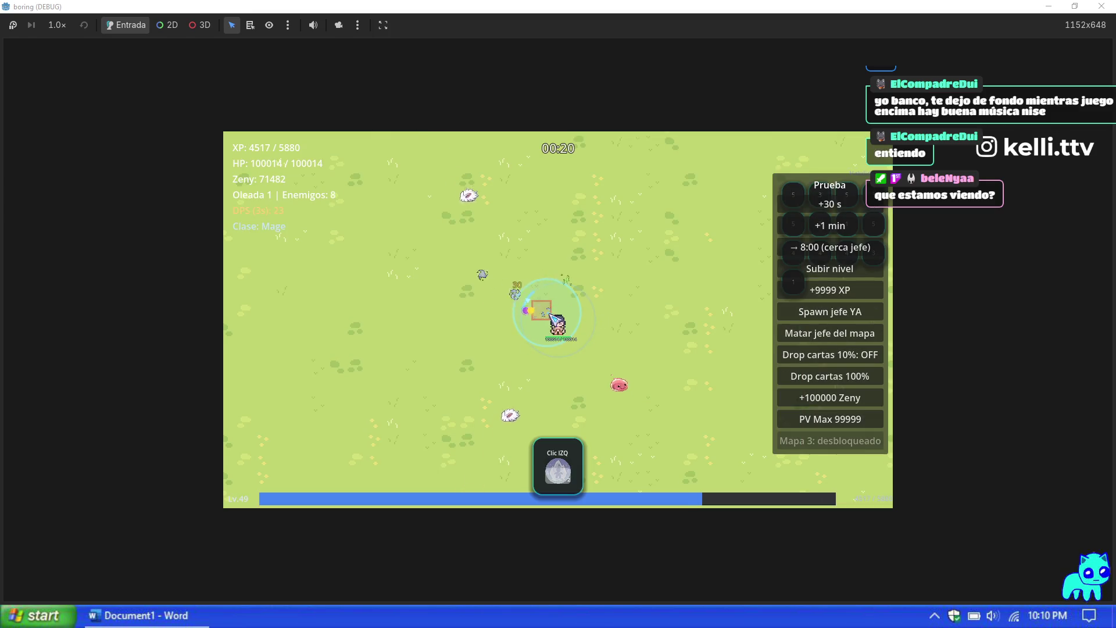
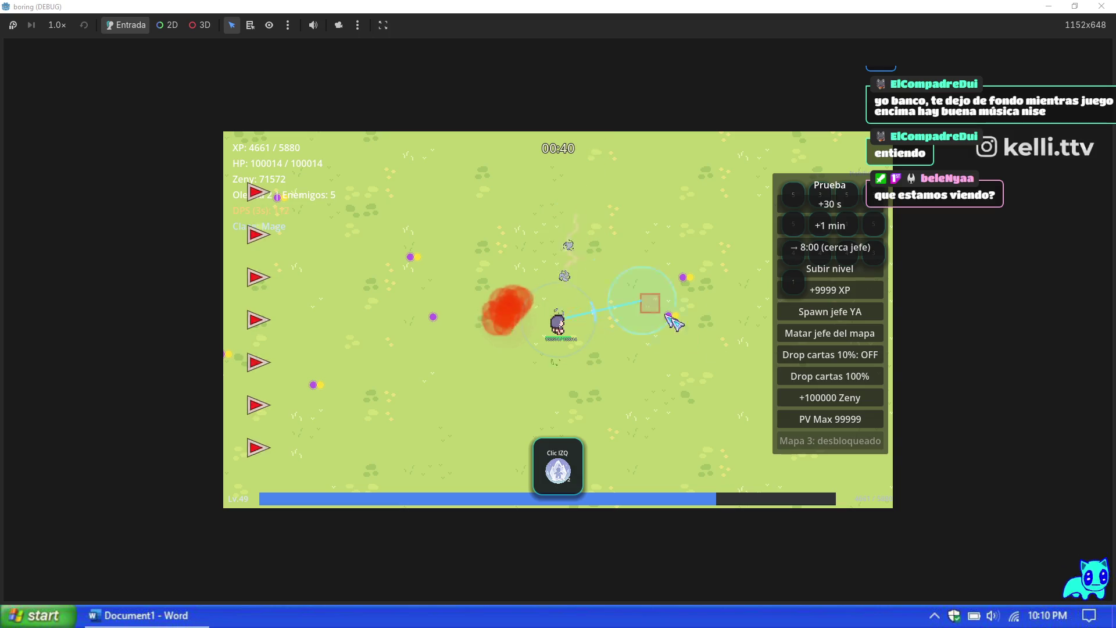
Step: Abandon the current run and start a new game as the Maga avatar on Map 1
{"action": "key", "text": "Escape"}
{"action": "left_click", "coordinate": [639, 446]}
{"action": "left_click", "coordinate": [590, 289]}
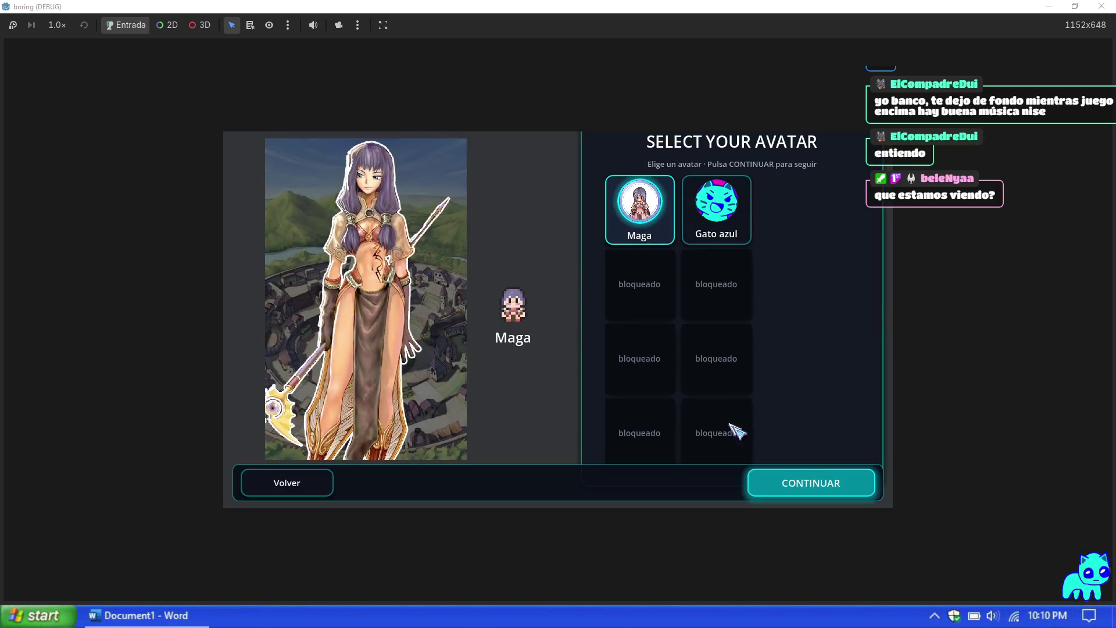
{"action": "left_click", "coordinate": [817, 478]}
{"action": "left_click", "coordinate": [620, 509]}
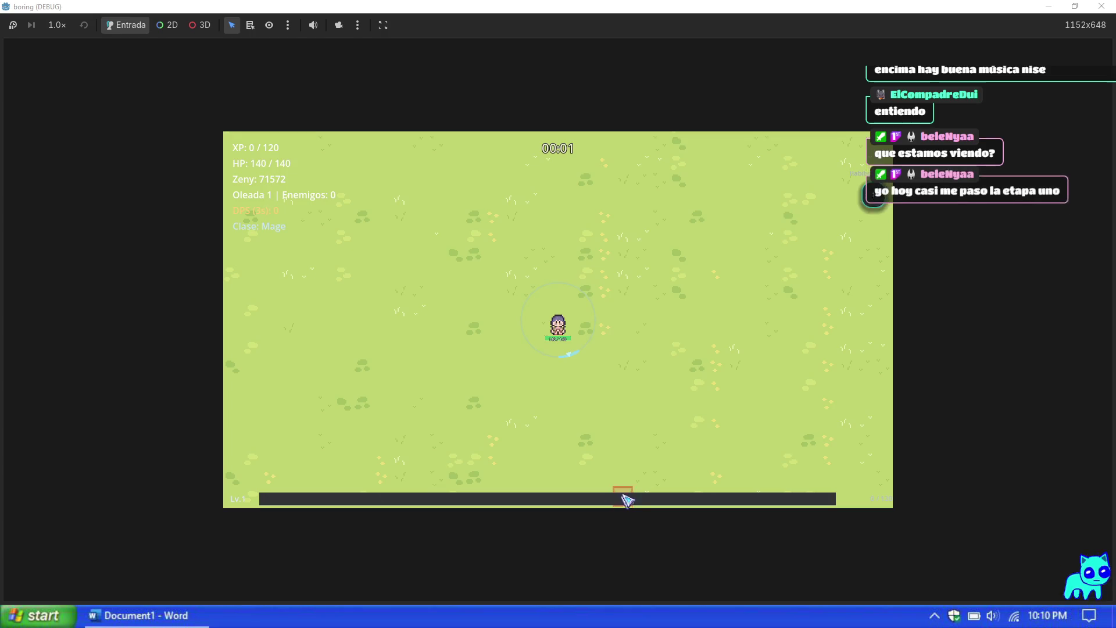
Step: Walk the Mage around with WASD, fighting enemies until reaching level 2
{"action": "key", "text": "a"}
{"action": "key", "text": "s"}
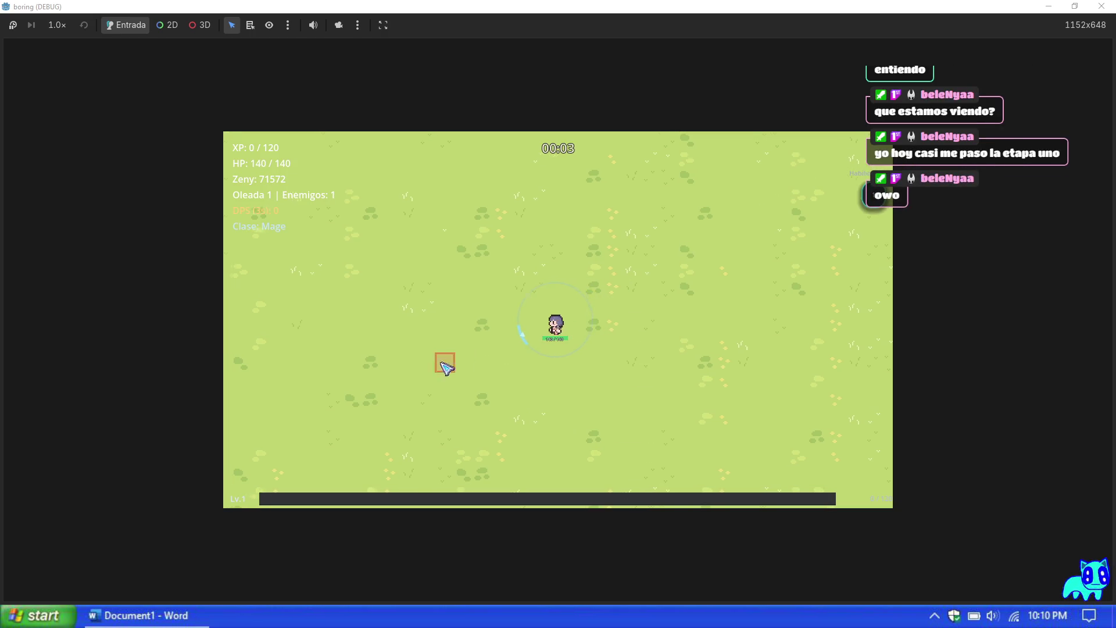
{"action": "key", "text": "a"}
{"action": "key", "text": "s"}
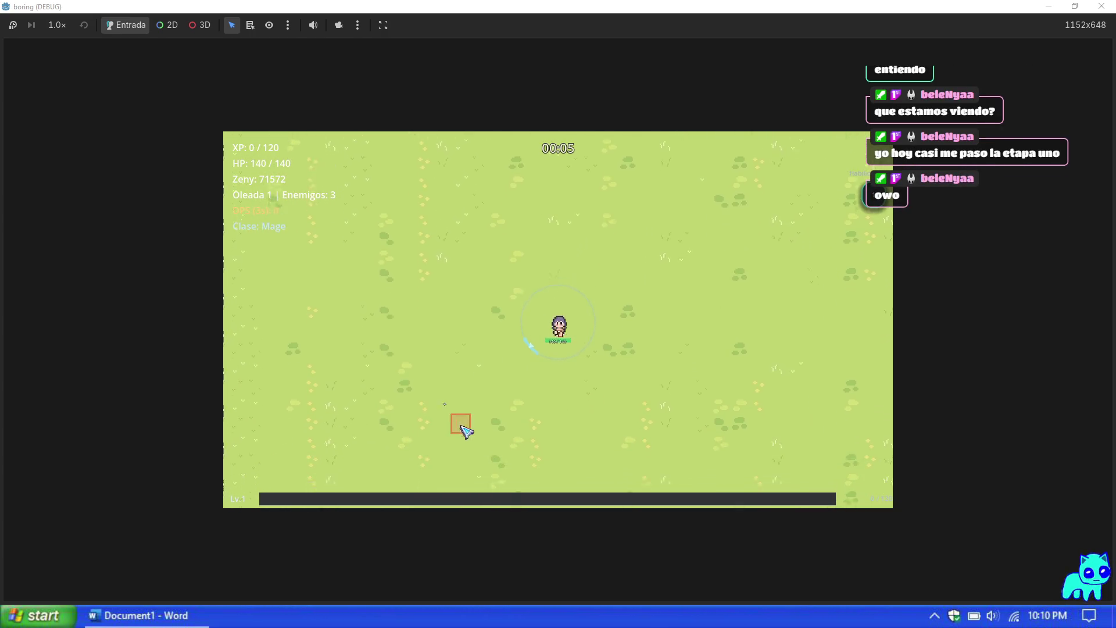
{"action": "key", "text": "d"}
{"action": "key", "text": "d"}
{"action": "key", "text": "w"}
{"action": "key", "text": "d"}
{"action": "key", "text": "a"}
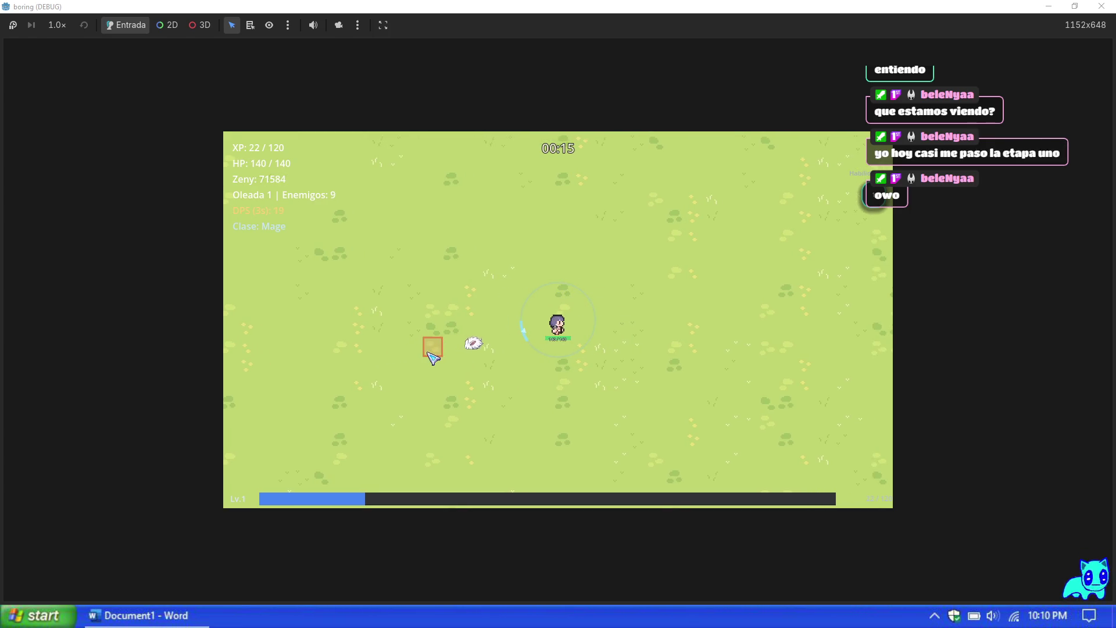
{"action": "key", "text": "w"}
{"action": "key", "text": "a"}
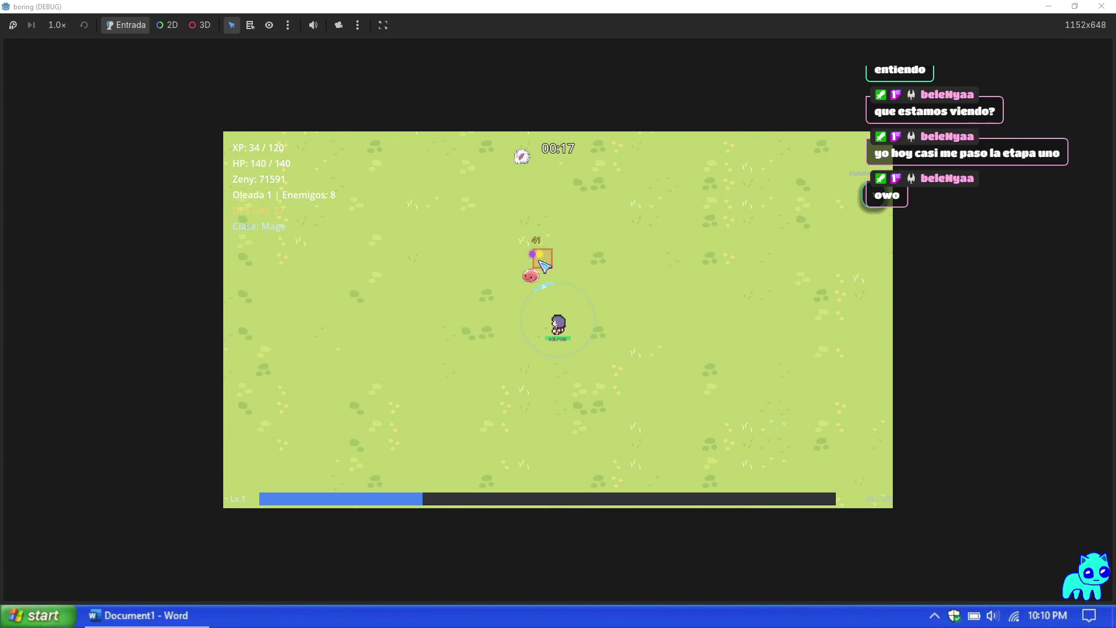
{"action": "key", "text": "s"}
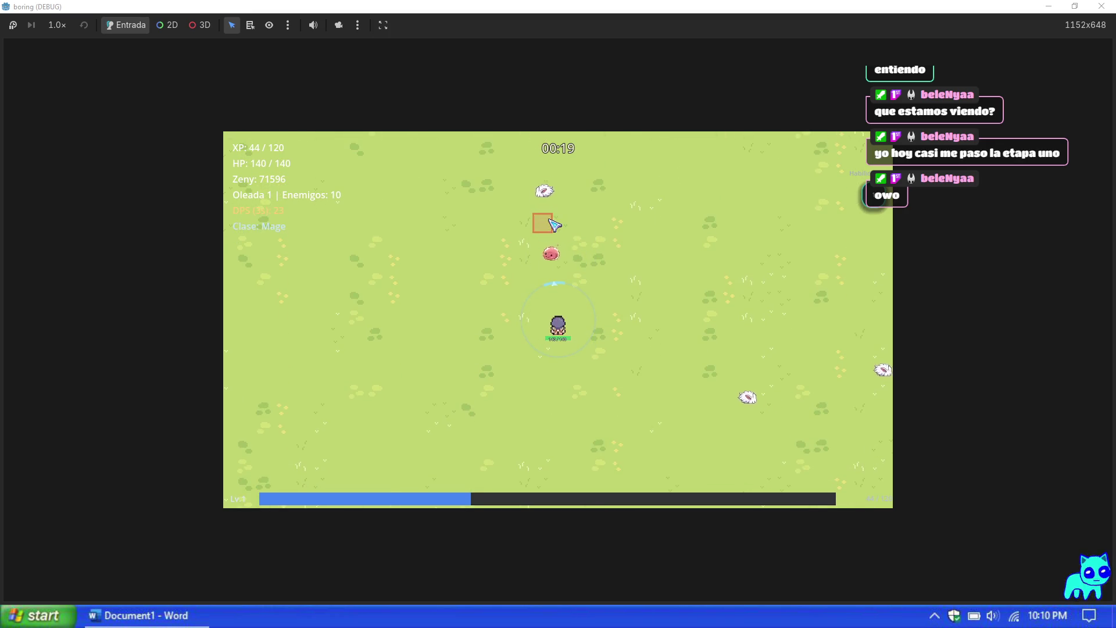
{"action": "key", "text": "s"}
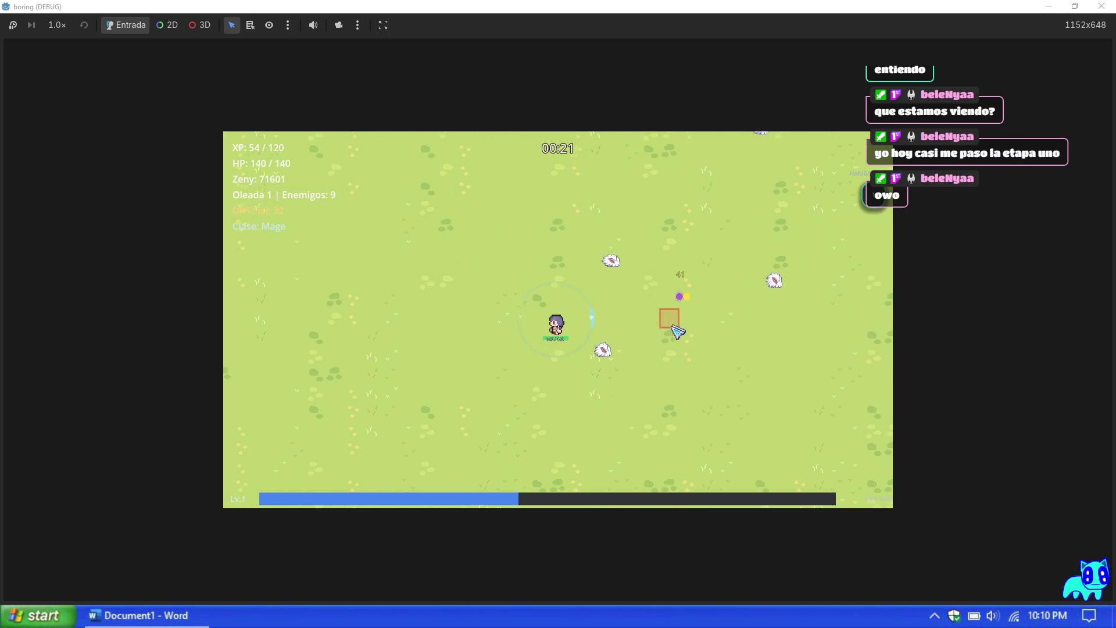
{"action": "key", "text": "w"}
{"action": "key", "text": "a"}
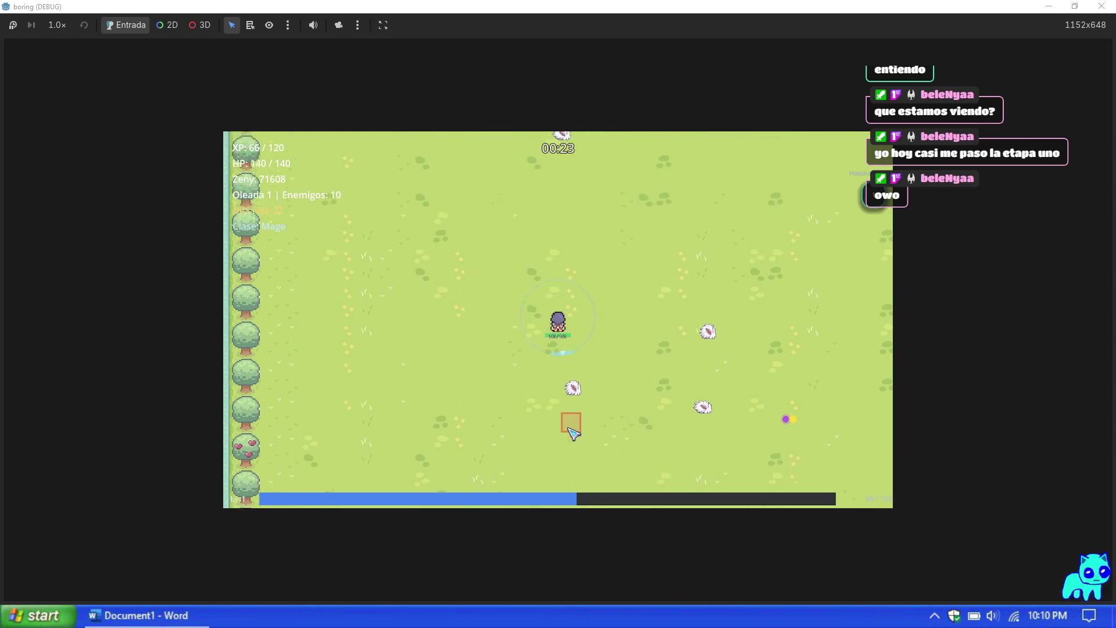
{"action": "key", "text": "d"}
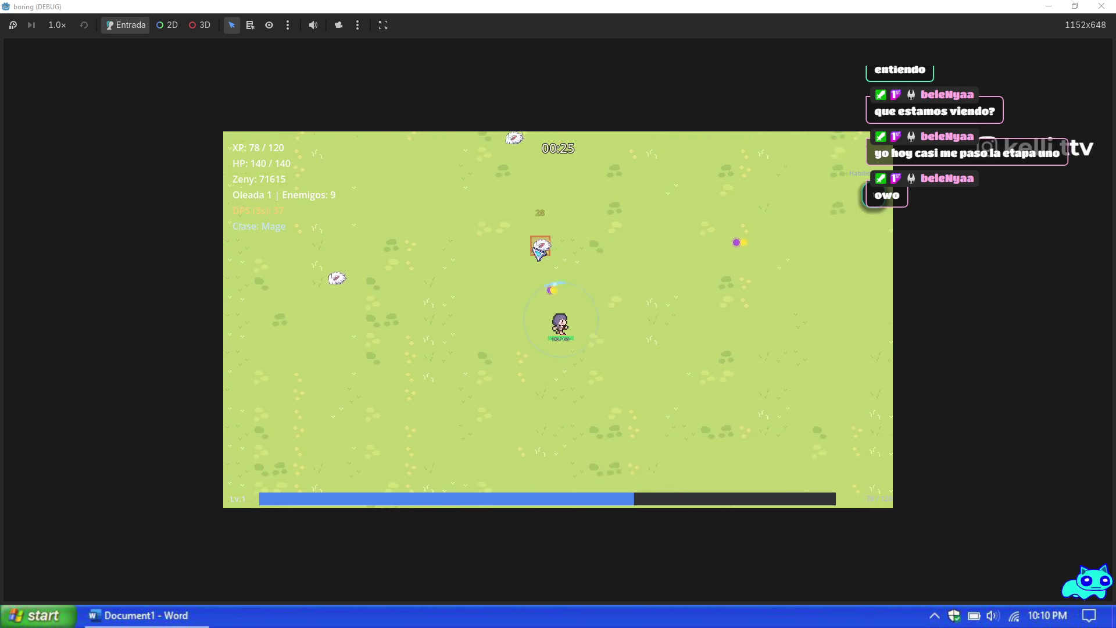
{"action": "key", "text": "w"}
{"action": "key", "text": "d"}
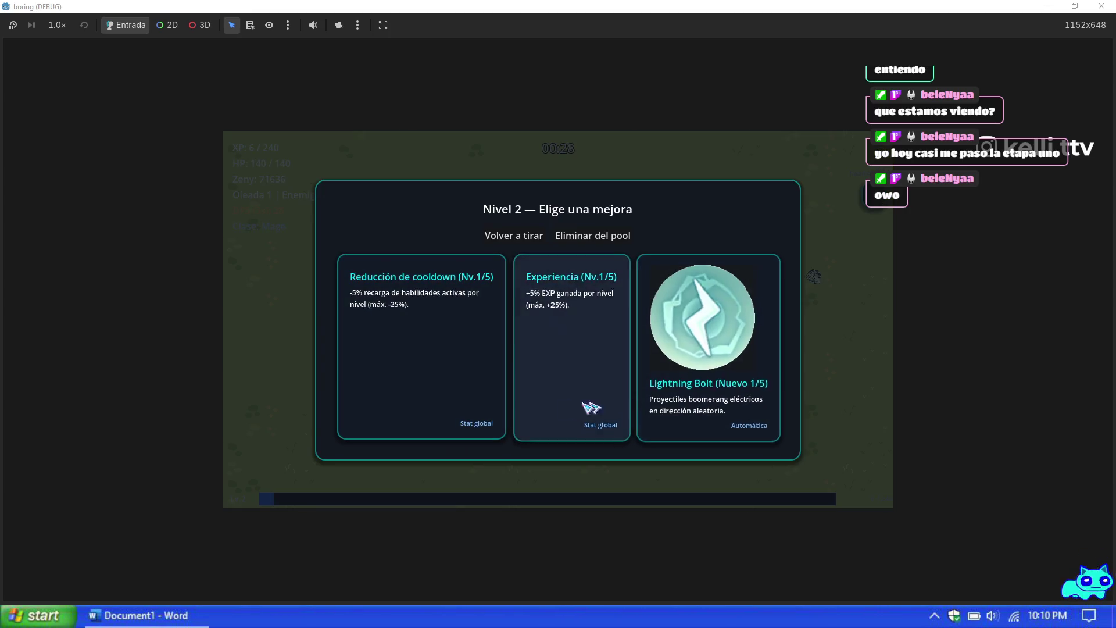
Step: Ban one upgrade from the pool, reroll the three options, and take an upgrade
{"action": "left_click", "coordinate": [599, 238]}
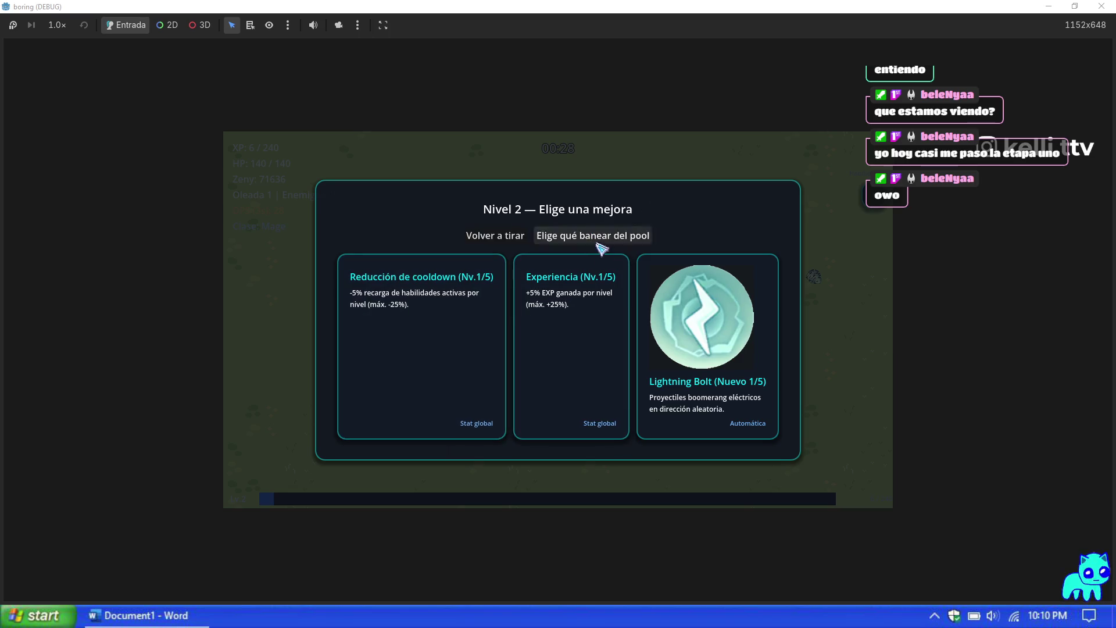
{"action": "left_click", "coordinate": [604, 362]}
{"action": "left_click", "coordinate": [505, 271]}
{"action": "left_click", "coordinate": [605, 430]}
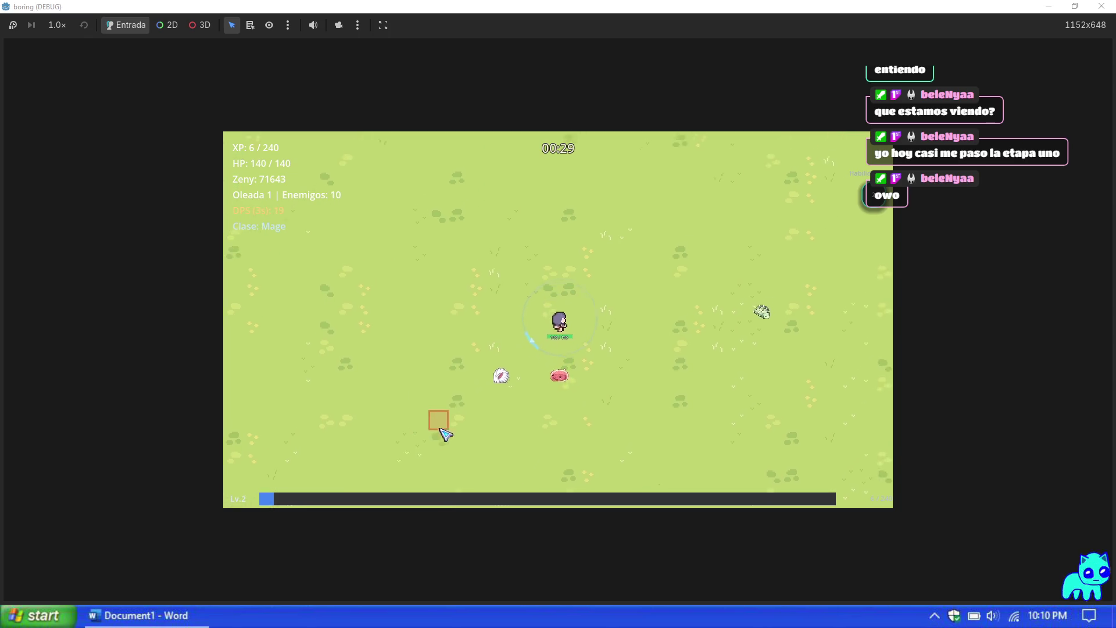
Step: Walk the Mage briefly, pause, and stop the debug game with F8
{"action": "key", "text": "d"}
{"action": "key", "text": "s"}
{"action": "key", "text": "Escape"}
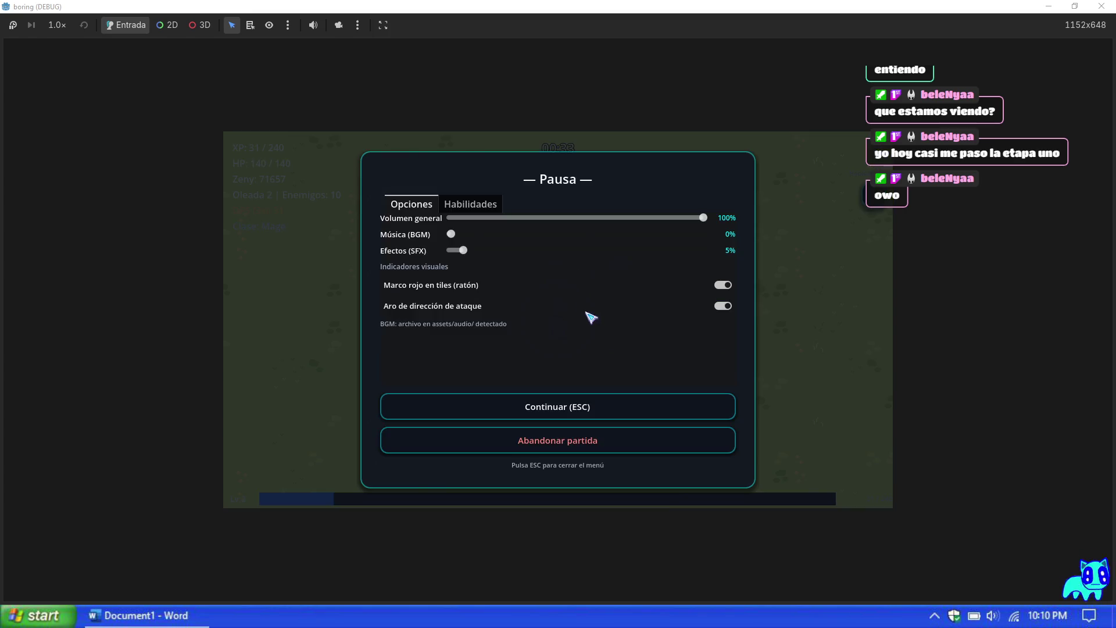
{"action": "key", "text": "F8"}
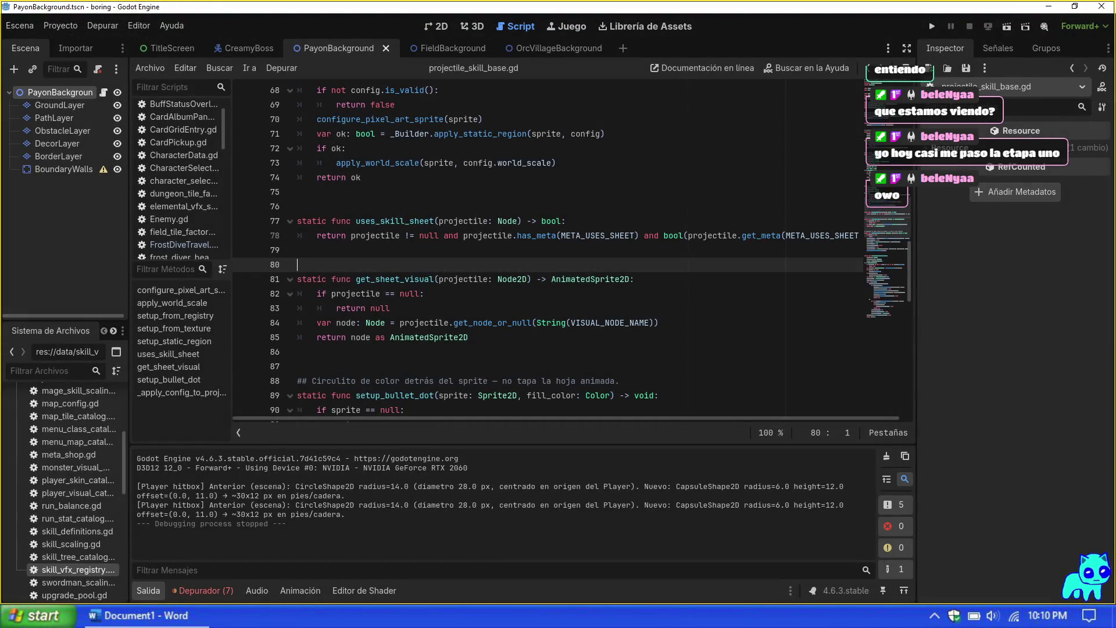
{"action": "left_click", "coordinate": [634, 279]}
{"action": "scroll", "coordinate": [546, 250], "scroll_direction": "down", "scroll_amount": 2}
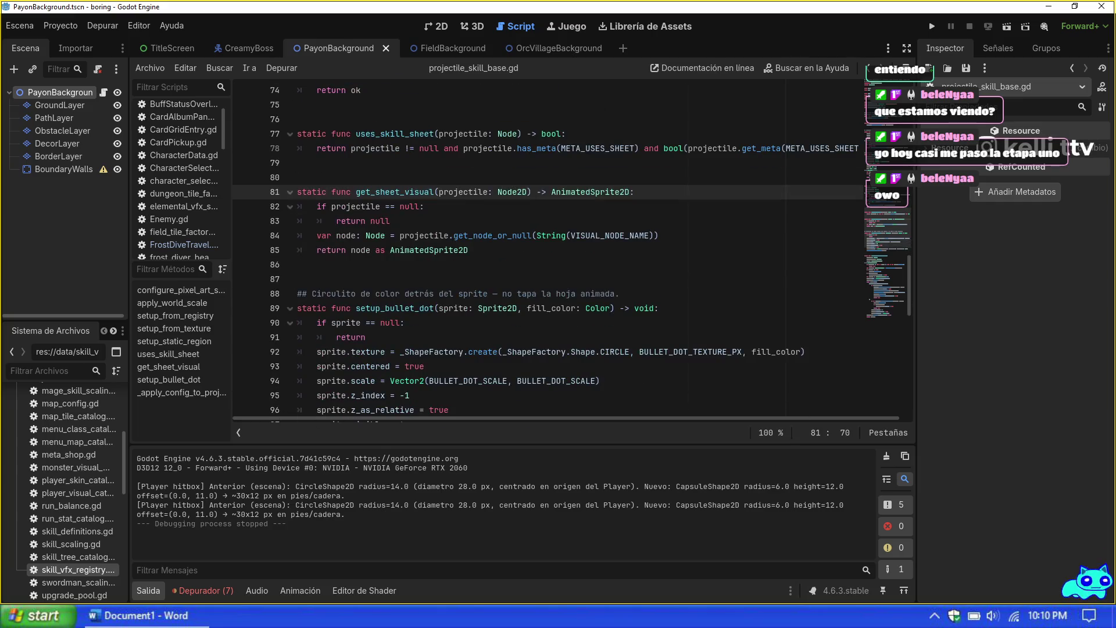
{"action": "scroll", "coordinate": [546, 250], "scroll_direction": "up", "scroll_amount": 16}
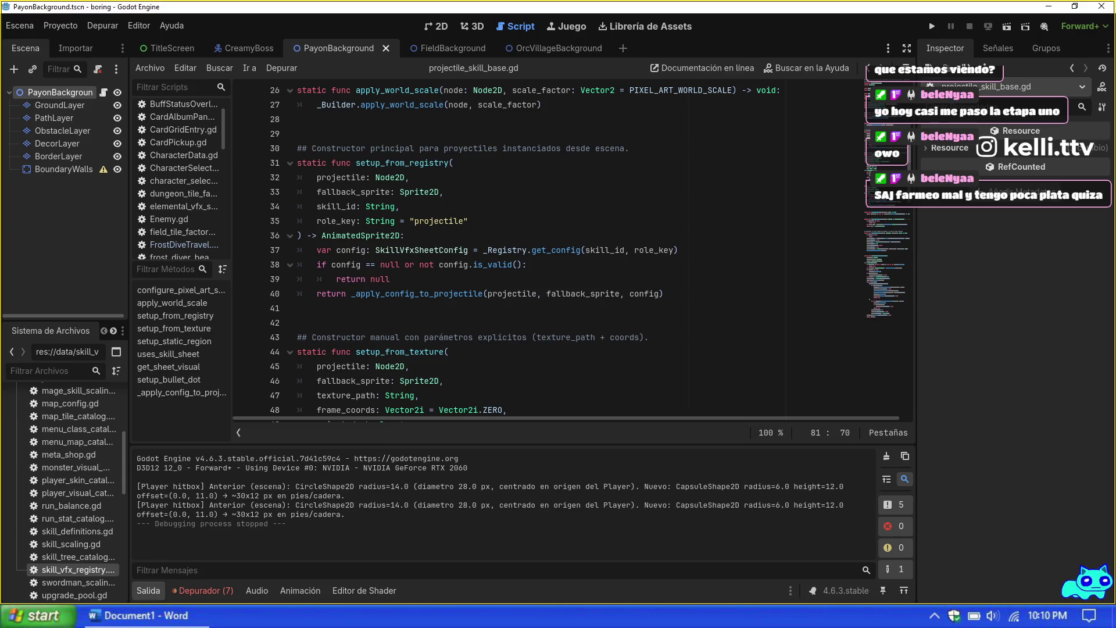
{"action": "scroll", "coordinate": [547, 250], "scroll_direction": "down", "scroll_amount": 8}
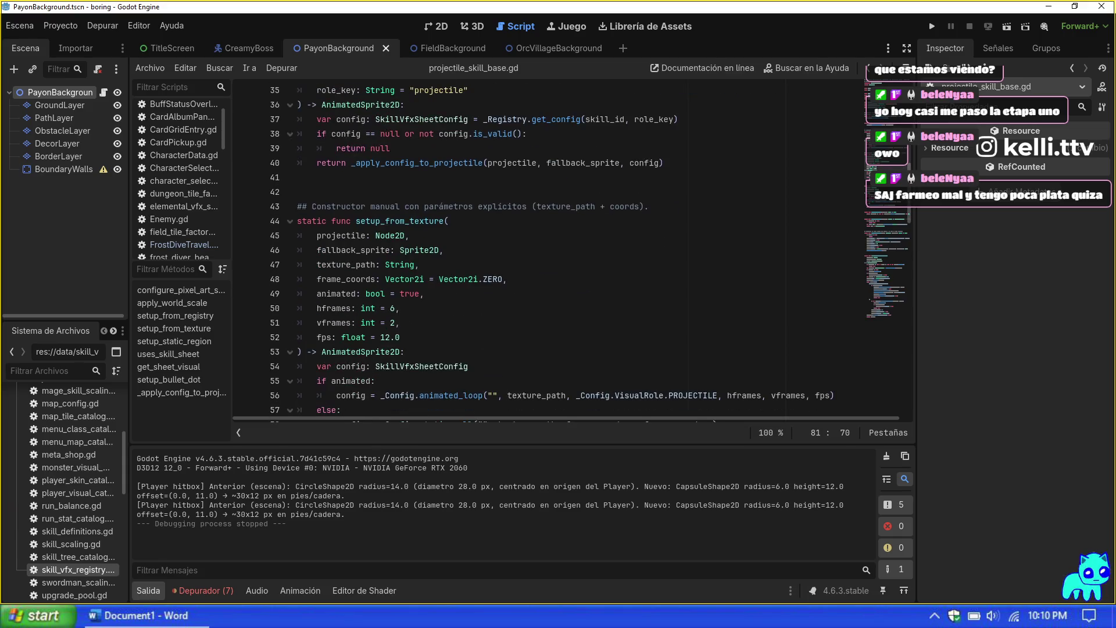
{"action": "scroll", "coordinate": [547, 250], "scroll_direction": "up", "scroll_amount": 16}
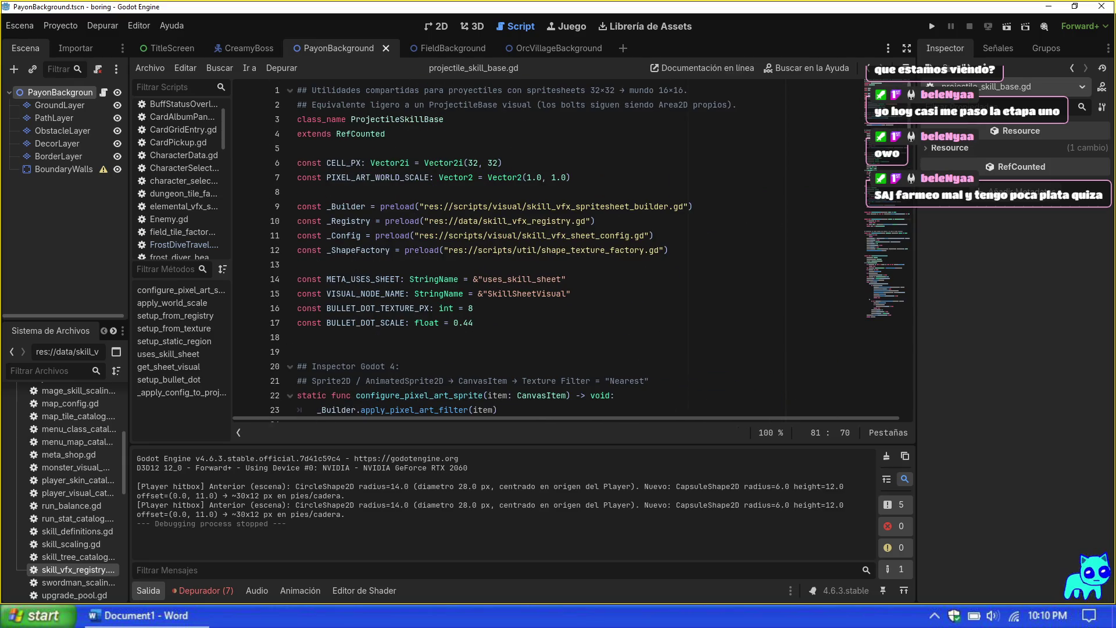
{"action": "scroll", "coordinate": [547, 249], "scroll_direction": "down", "scroll_amount": 8}
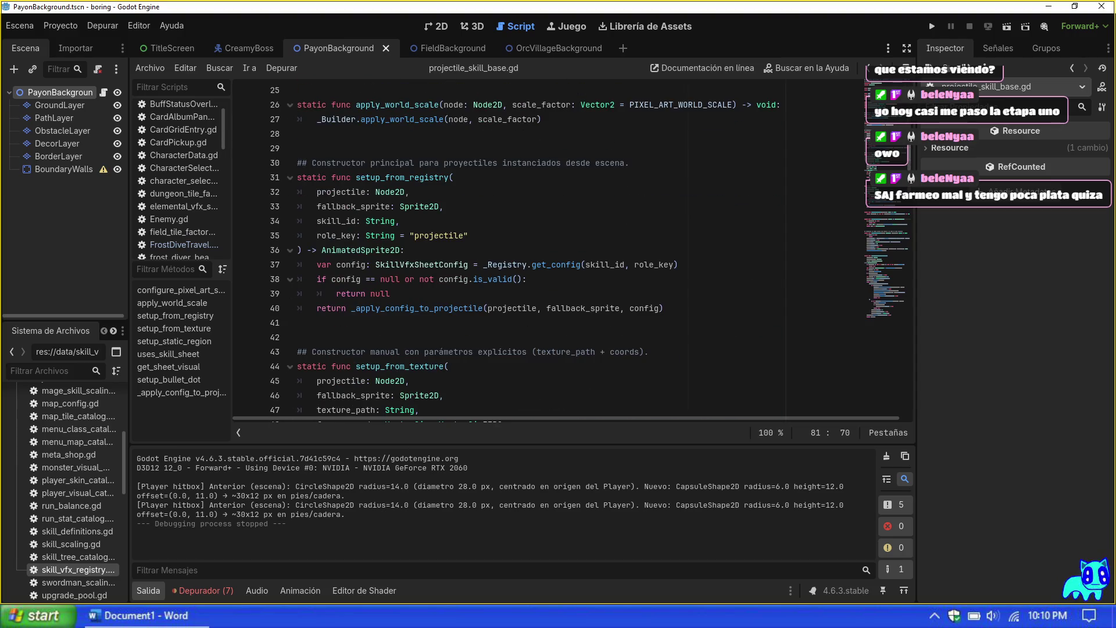
{"action": "scroll", "coordinate": [547, 250], "scroll_direction": "down", "scroll_amount": 10}
{"action": "scroll", "coordinate": [546, 250], "scroll_direction": "down", "scroll_amount": 7}
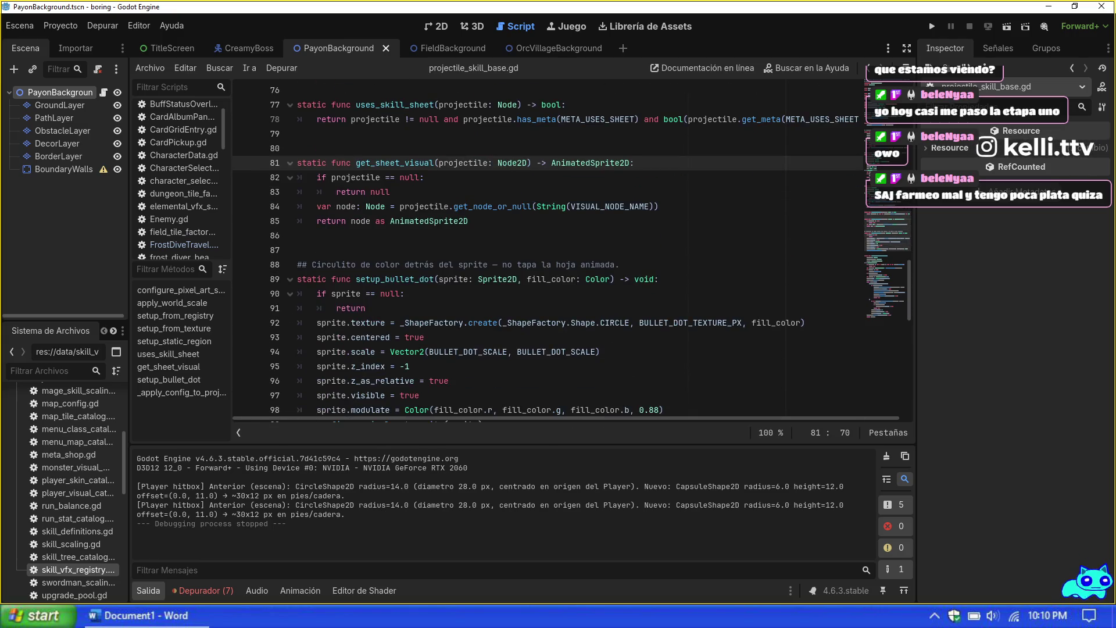
{"action": "scroll", "coordinate": [546, 250], "scroll_direction": "down", "scroll_amount": 3}
{"action": "left_click", "coordinate": [520, 298]}
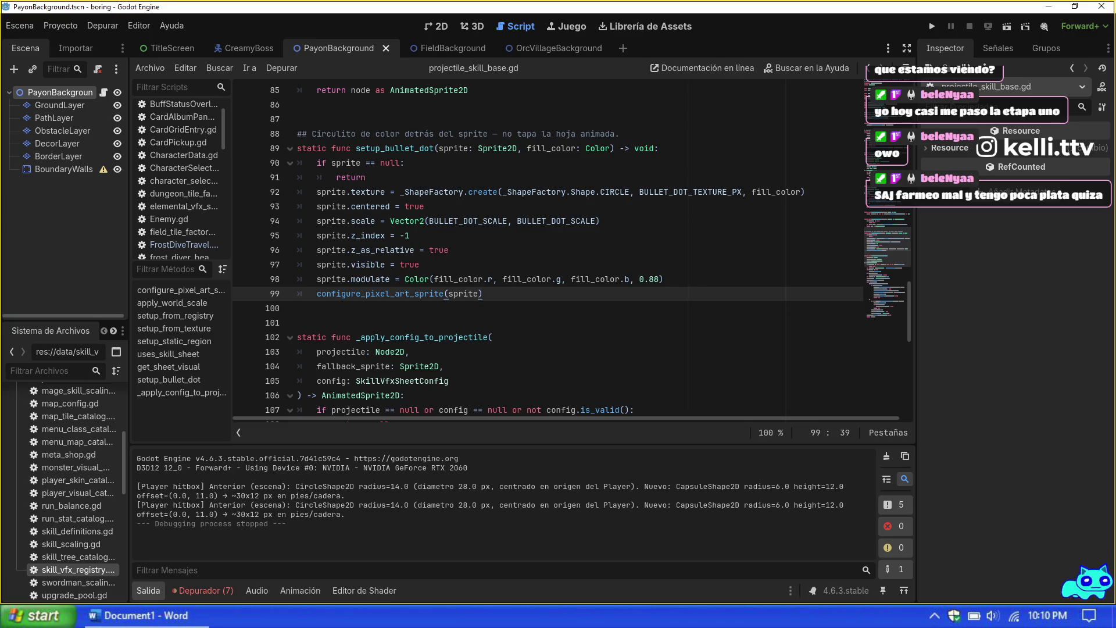
{"action": "scroll", "coordinate": [572, 250], "scroll_direction": "down", "scroll_amount": 1}
{"action": "scroll", "coordinate": [572, 250], "scroll_direction": "down", "scroll_amount": 9}
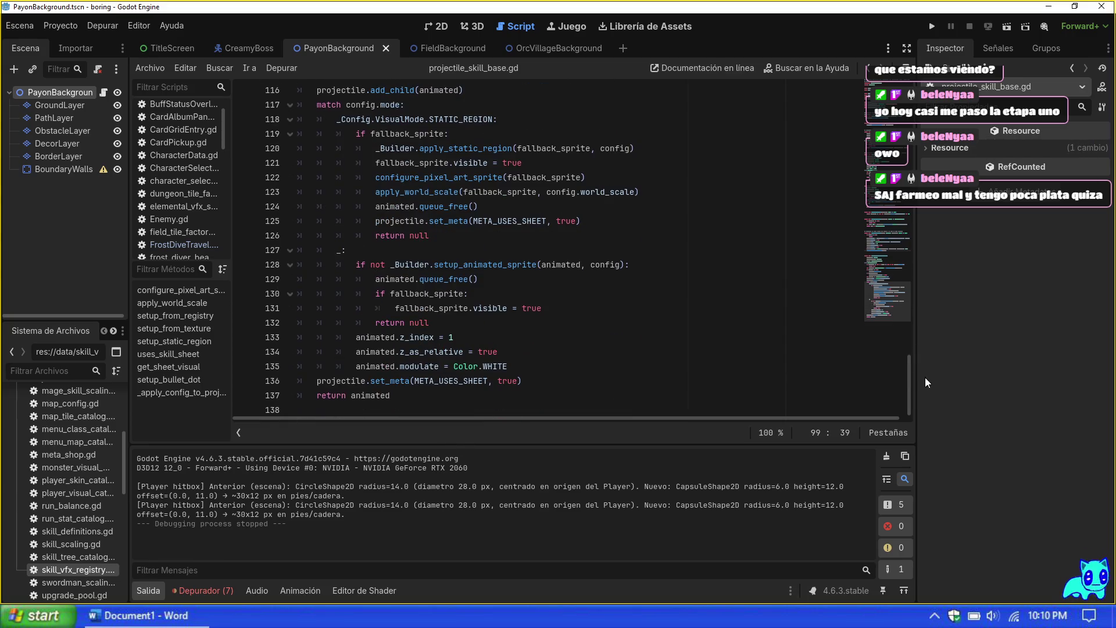
{"action": "left_click_drag", "start_coordinate": [908, 381], "coordinate": [905, 117]}
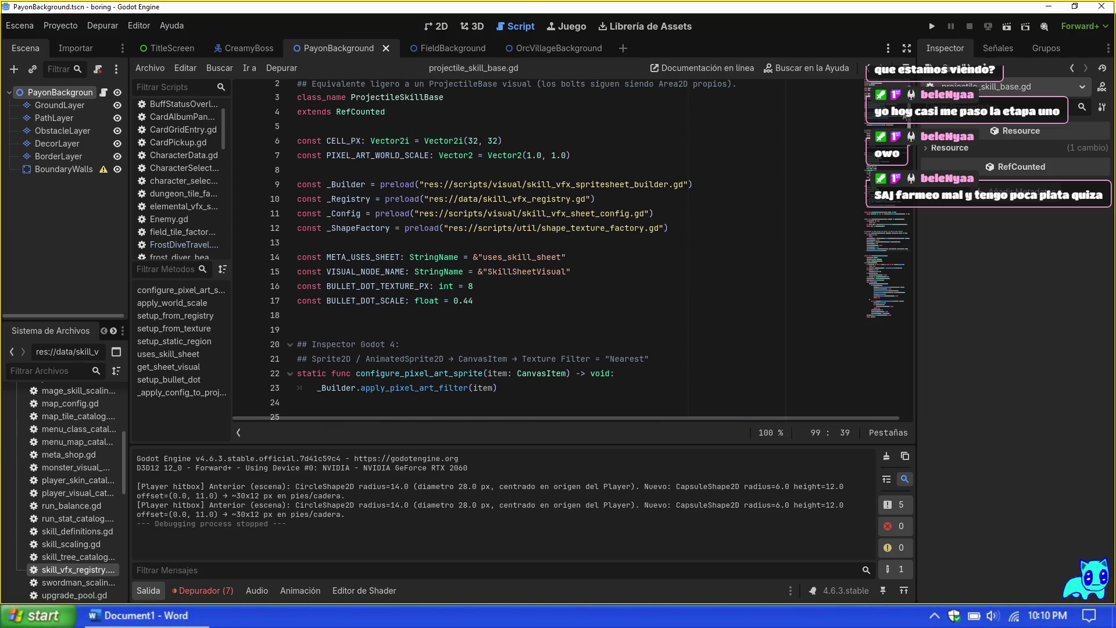
{"action": "double_click", "coordinate": [68, 569]}
Step: Inspect lines 60–64 of skill_vfx_registry.gd: soul_strike's 32.png projectile and 24.png impact
{"action": "left_click", "coordinate": [506, 339]}
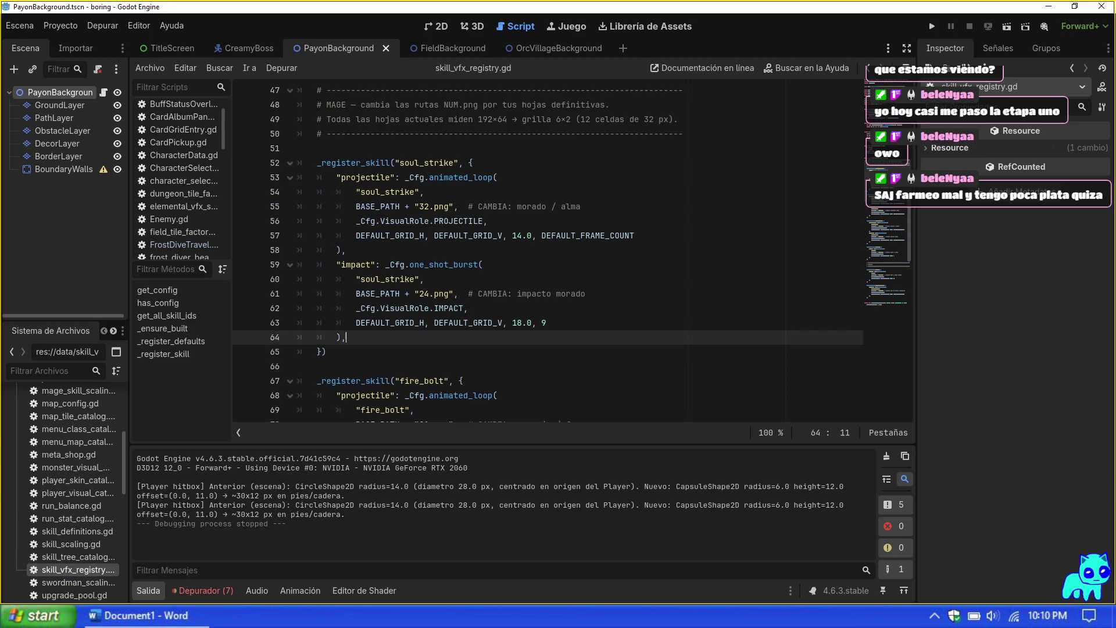
{"action": "scroll", "coordinate": [506, 339], "scroll_direction": "up", "scroll_amount": 2}
{"action": "scroll", "coordinate": [491, 322], "scroll_direction": "down", "scroll_amount": 1}
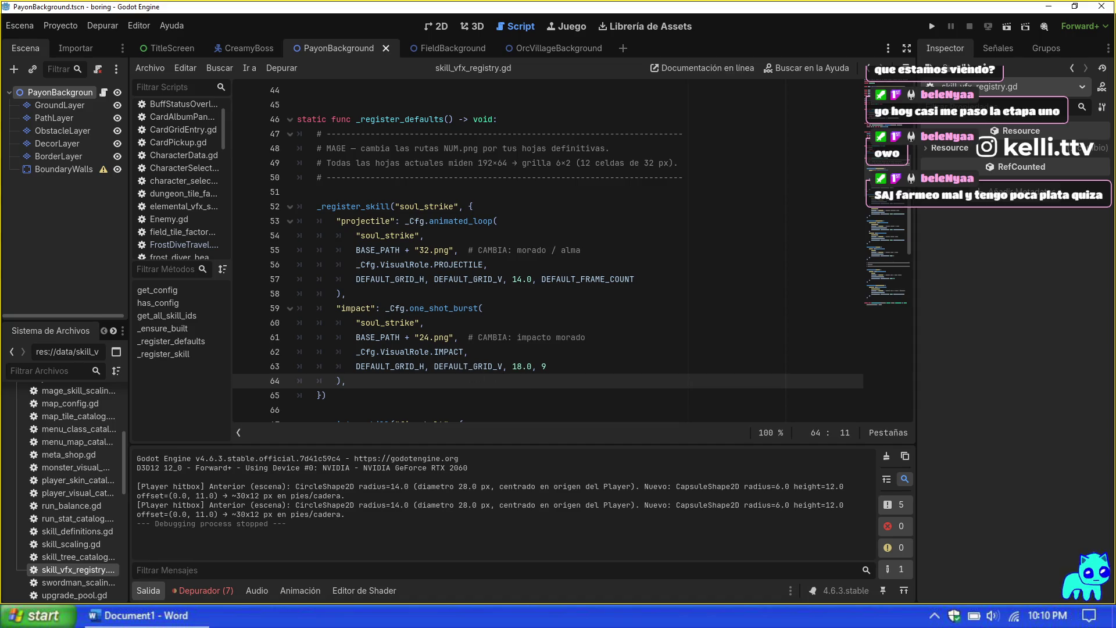
{"action": "left_click", "coordinate": [519, 337]}
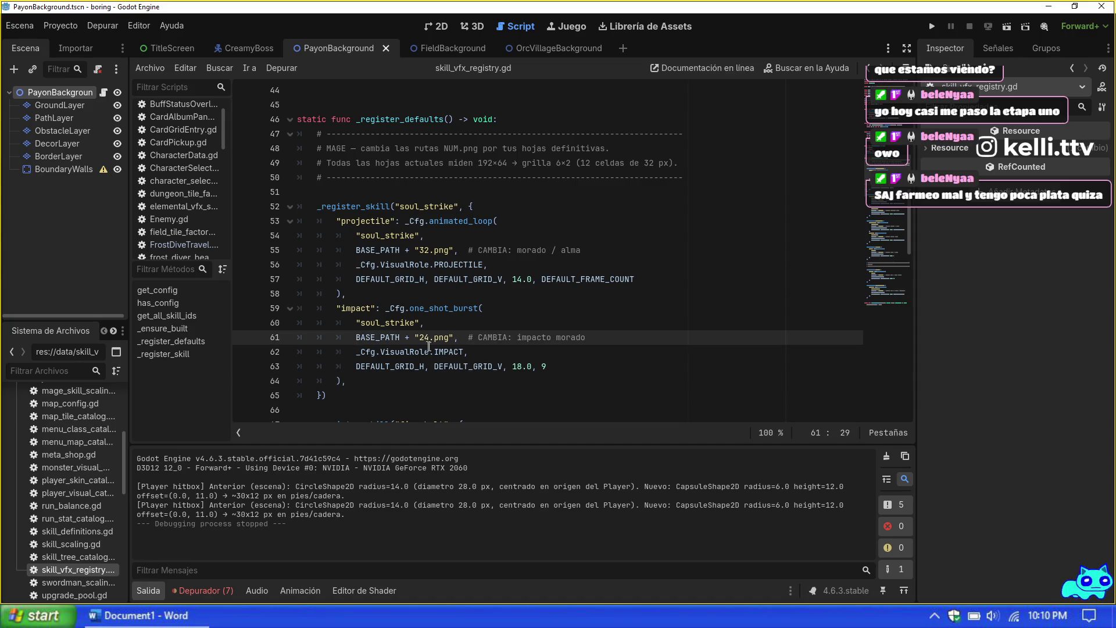
{"action": "mouse_move", "coordinate": [73, 615]}
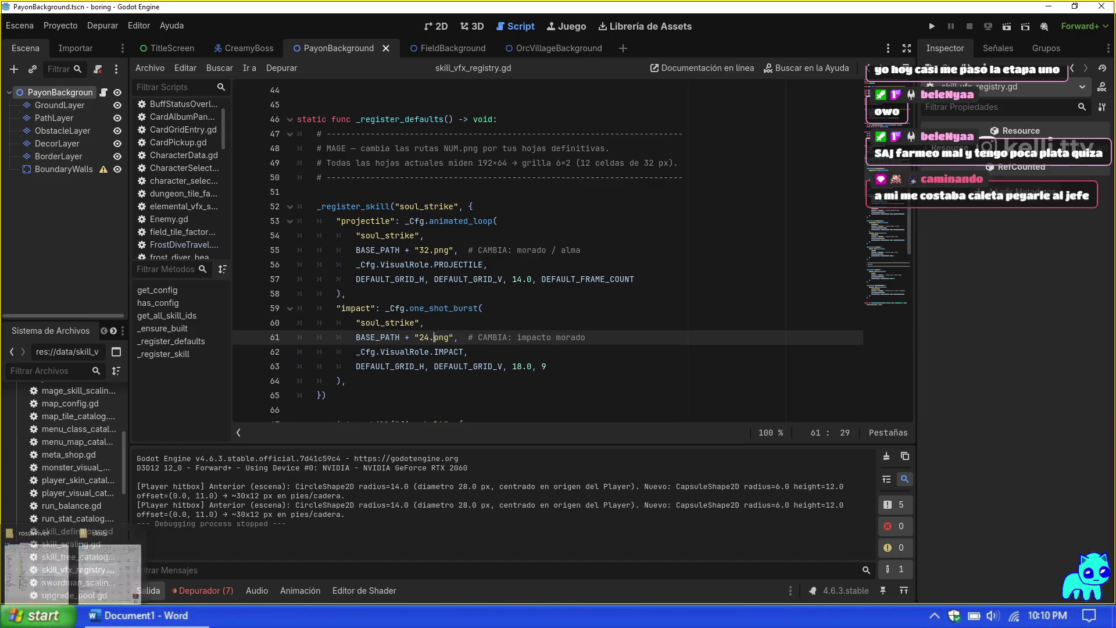
{"action": "left_click", "coordinate": [139, 578]}
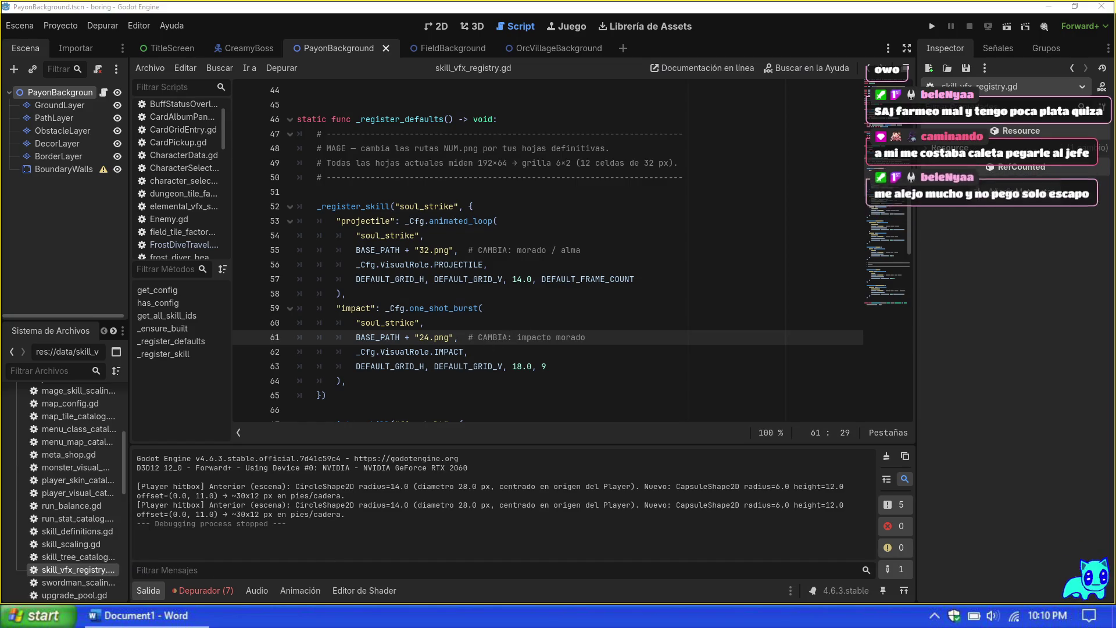
{"action": "key", "text": "Up"}
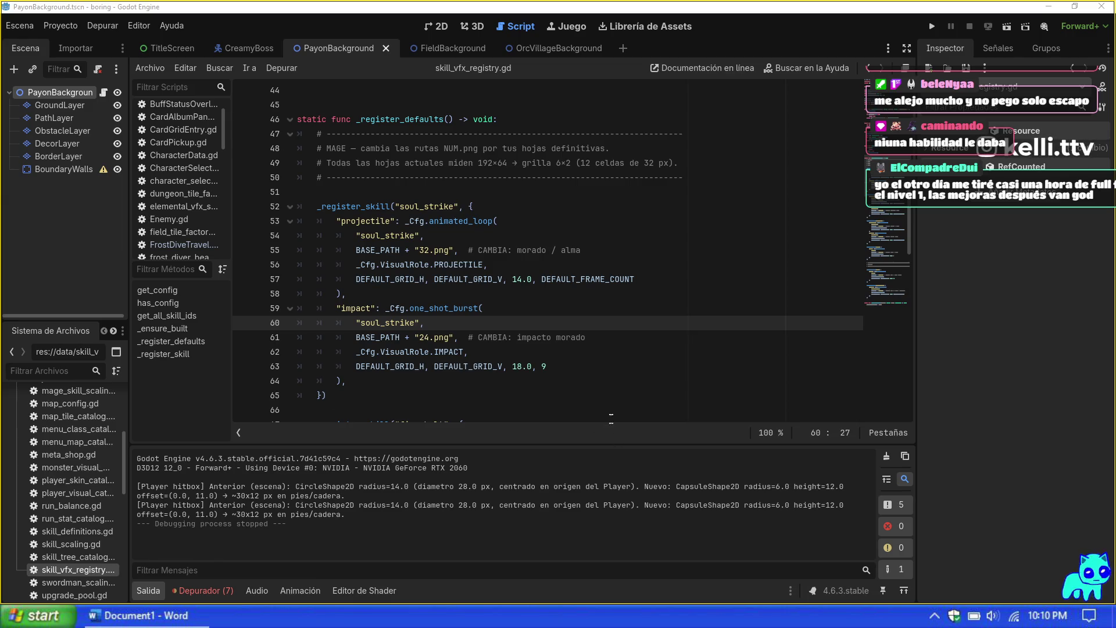
{"action": "left_click", "coordinate": [346, 381]}
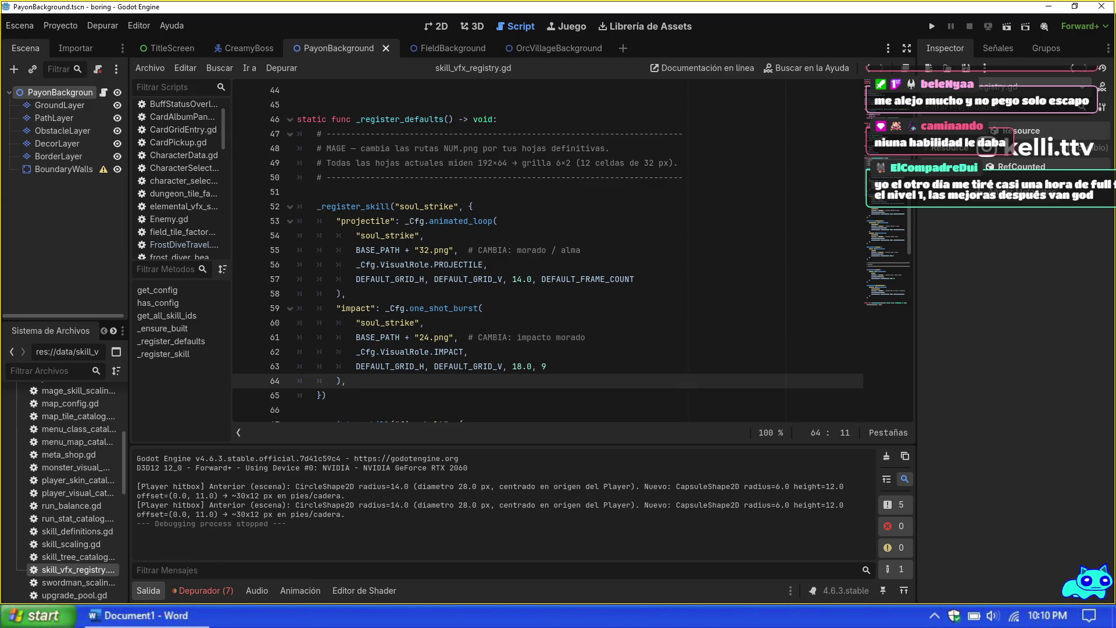